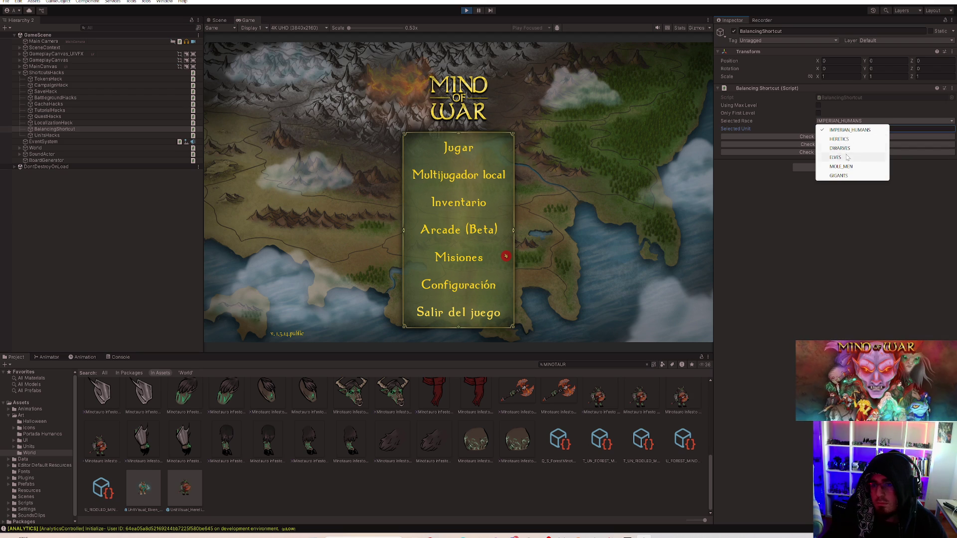
Run the summoning points check for U_RIDDLED_MINOTAUR, read the Console estimate, then select the minotaur asset.
{"action": "left_click", "coordinate": [772, 268]}
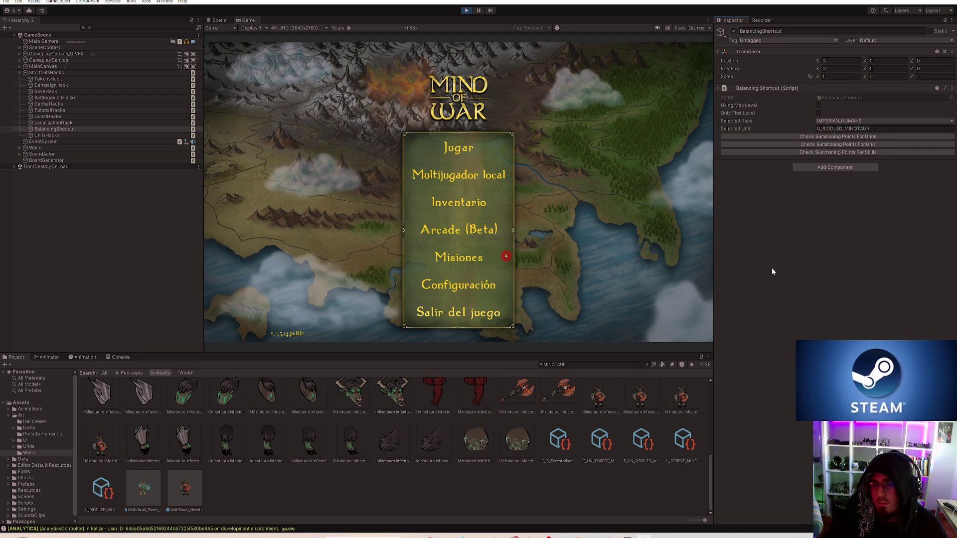
{"action": "left_click", "coordinate": [859, 147]}
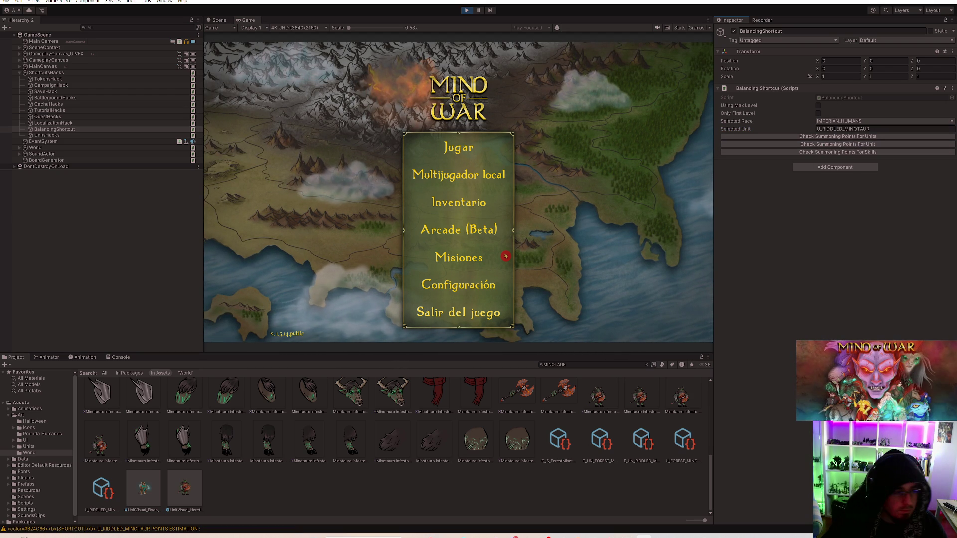
{"action": "left_click", "coordinate": [121, 357]}
{"action": "left_click", "coordinate": [309, 466]}
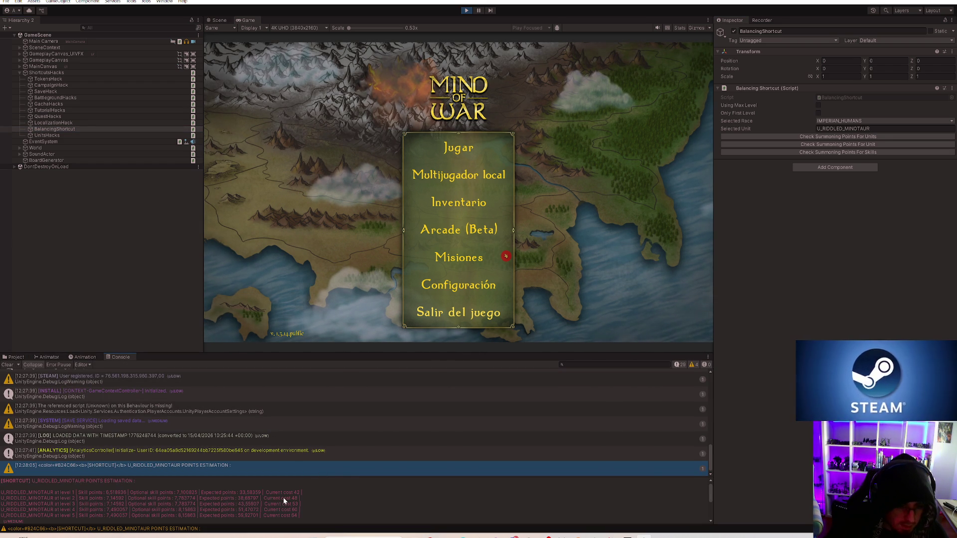
{"action": "left_click", "coordinate": [20, 357]}
{"action": "left_click", "coordinate": [117, 494]}
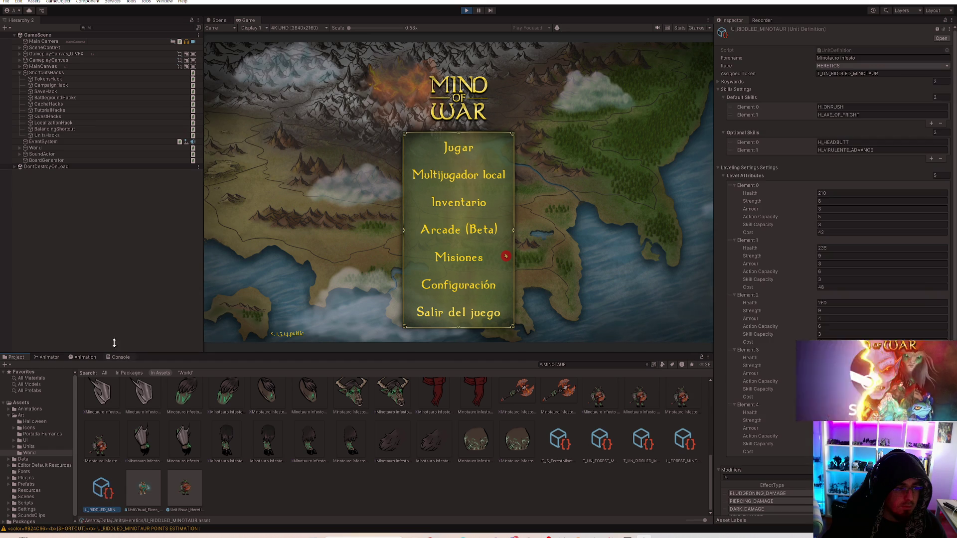
Set the Level Attributes Cost to 40 for Element 0 and 45 for Element 1.
{"action": "left_click", "coordinate": [121, 359]}
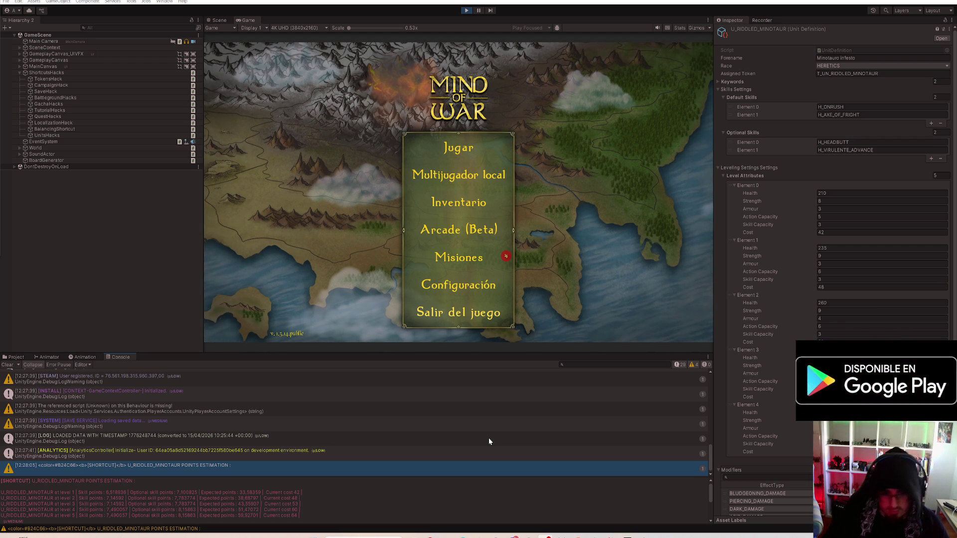
{"action": "left_click", "coordinate": [831, 233]}
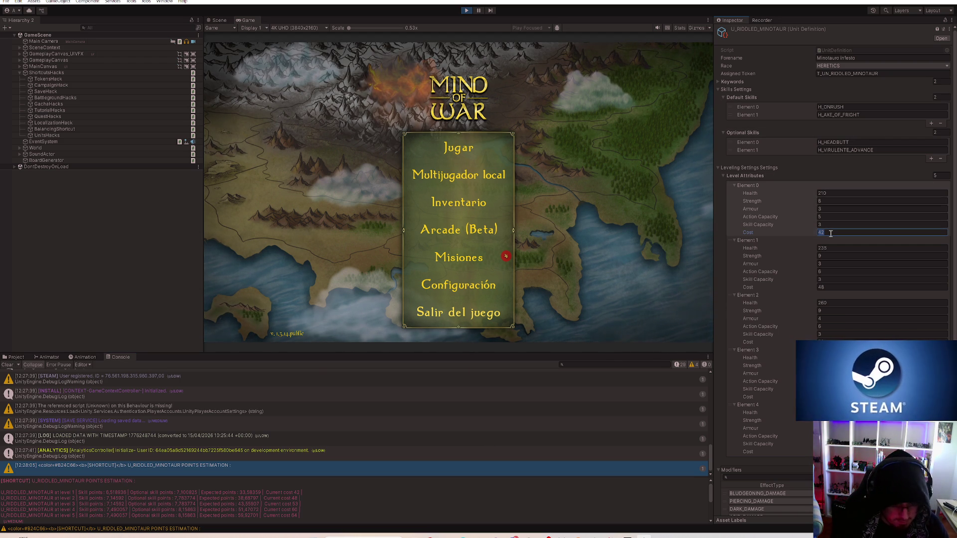
{"action": "type", "text": "40"}
{"action": "key", "text": "Tab"}
{"action": "key", "text": "Tab"}
{"action": "key", "text": "Tab"}
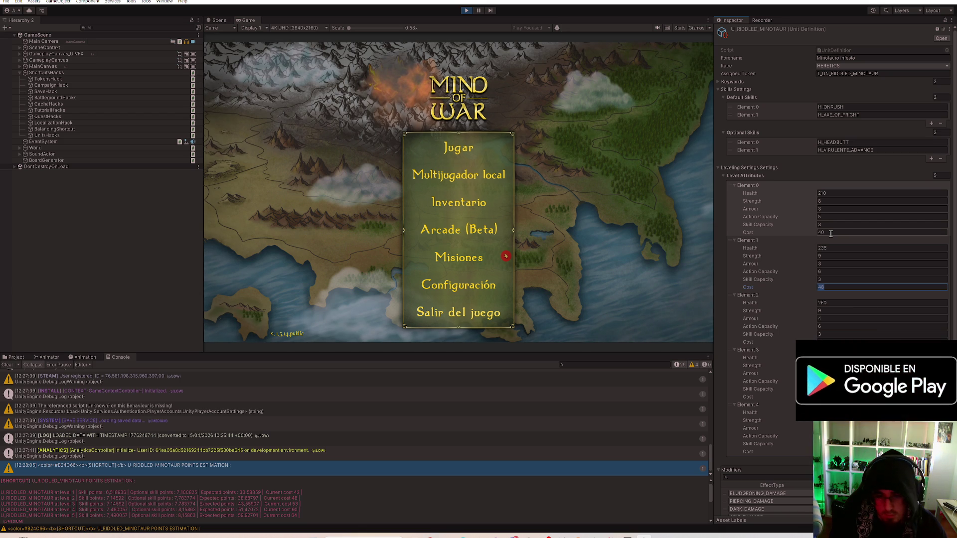
{"action": "type", "text": "45"}
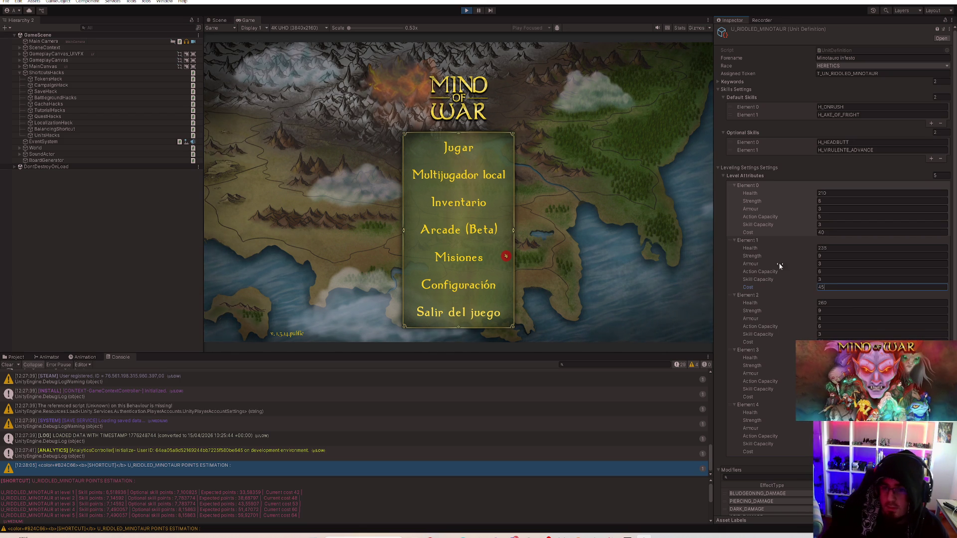
{"action": "left_click", "coordinate": [832, 341]}
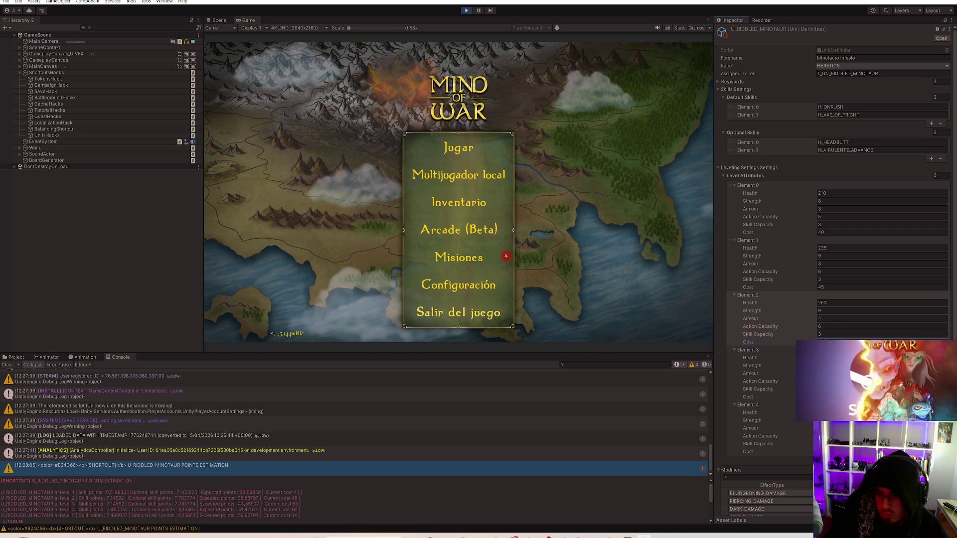
Review the Element 3 and Element 4 level attributes, then select the Element 0 Health field.
{"action": "left_click", "coordinate": [748, 350]}
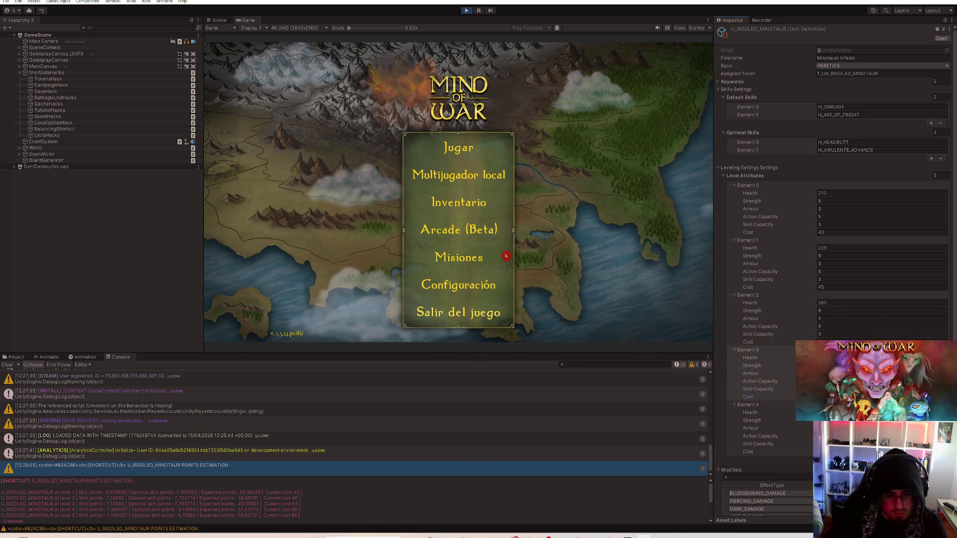
{"action": "left_click", "coordinate": [823, 452]}
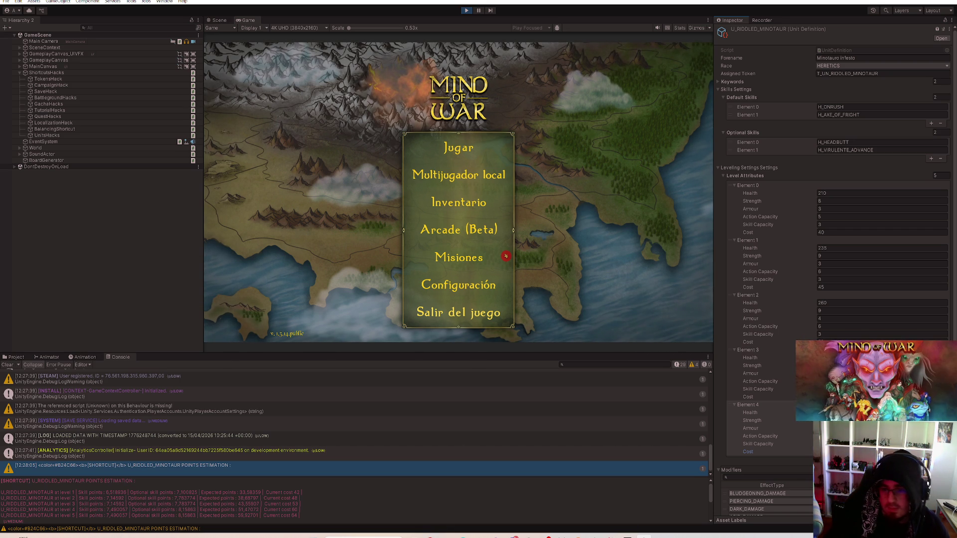
{"action": "left_click", "coordinate": [847, 195]}
Enter Health values 220, 245 and 275 for Elements 0, 1 and 2.
{"action": "type", "text": "22"}
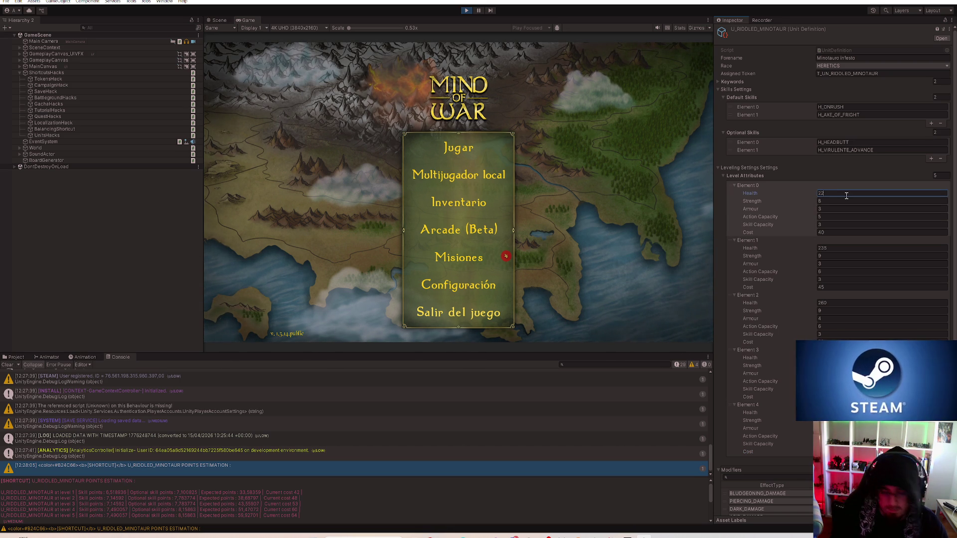
{"action": "type", "text": "0"}
{"action": "key", "text": "Tab"}
{"action": "key", "text": "Tab"}
{"action": "key", "text": "Tab"}
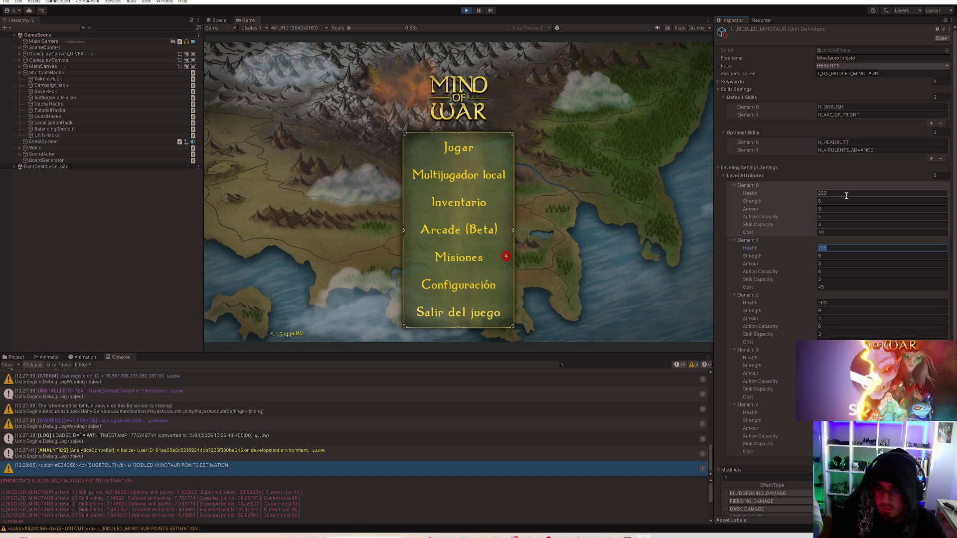
{"action": "type", "text": "245"}
{"action": "key", "text": "Tab"}
{"action": "key", "text": "Tab"}
{"action": "key", "text": "Tab"}
{"action": "type", "text": "275"}
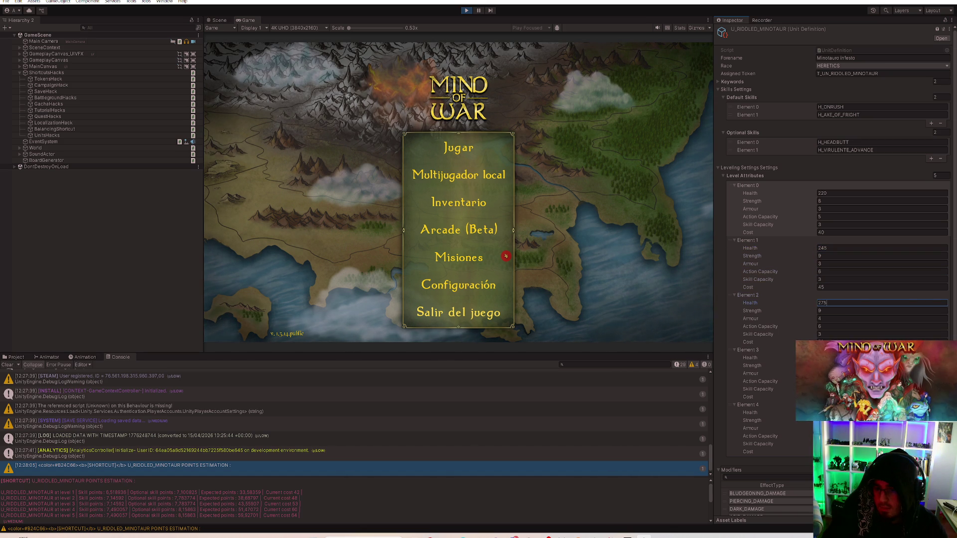
{"action": "key", "text": "Tab"}
{"action": "key", "text": "Tab"}
{"action": "key", "text": "Tab"}
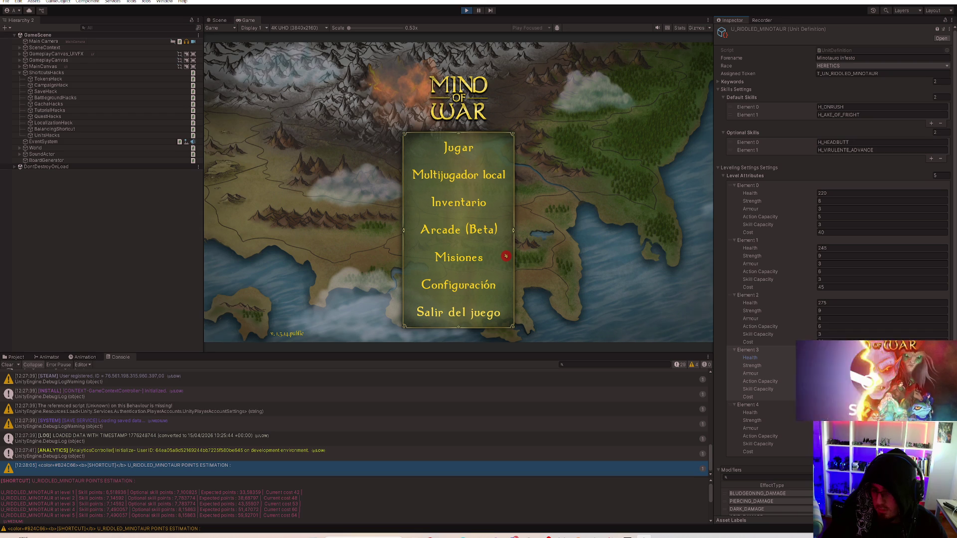
{"action": "key", "text": "Tab"}
{"action": "key", "text": "Tab"}
{"action": "key", "text": "Tab"}
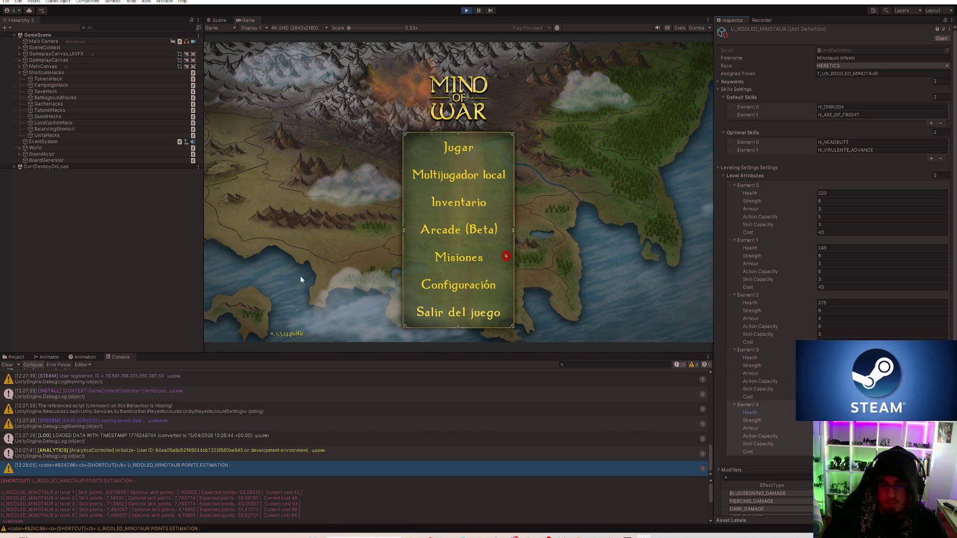
Rerun Check Summoning Points For Unit on BalancingShortcut and view the new minotaur estimate.
{"action": "left_click", "coordinate": [66, 131]}
{"action": "left_click", "coordinate": [855, 144]}
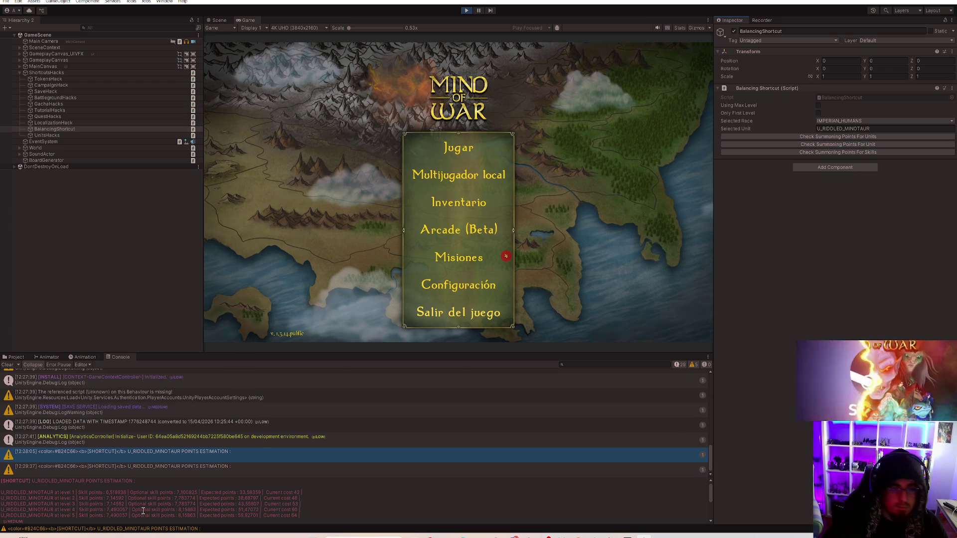
{"action": "left_click", "coordinate": [211, 473]}
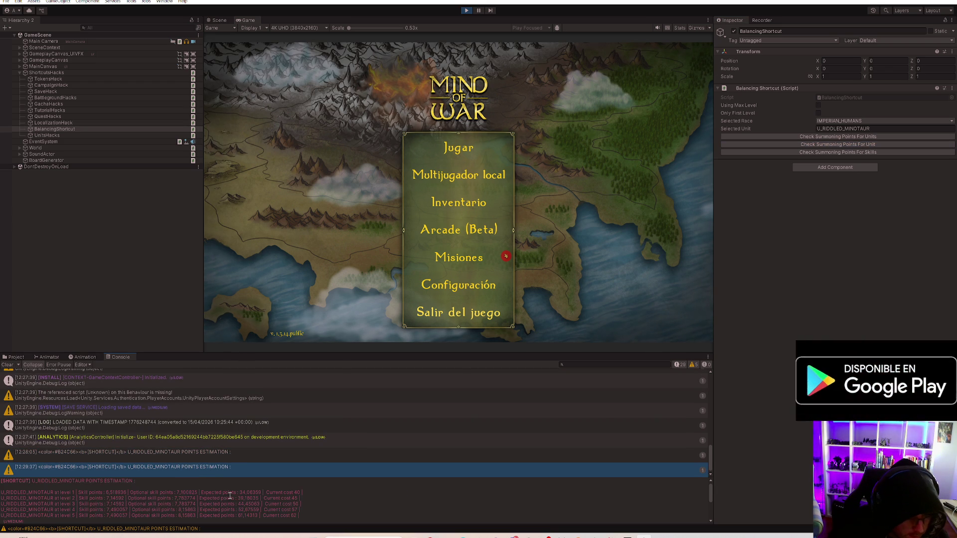
Compare the old and new expected points and cost, then select UnitsHacks in the Hierarchy.
{"action": "left_click", "coordinate": [239, 454]}
{"action": "left_click", "coordinate": [243, 471]}
{"action": "left_click", "coordinate": [258, 457]}
{"action": "left_click", "coordinate": [256, 473]}
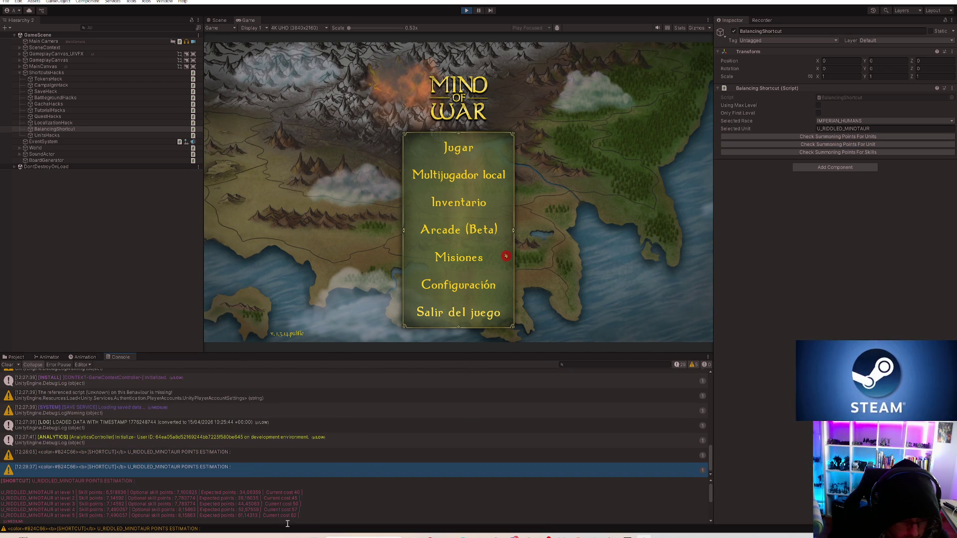
{"action": "mouse_move", "coordinate": [247, 511]}
{"action": "left_mouse_down"}
{"action": "mouse_move", "coordinate": [313, 512]}
{"action": "mouse_move", "coordinate": [225, 504]}
{"action": "mouse_move", "coordinate": [245, 503]}
{"action": "left_mouse_up"}
{"action": "left_click_drag", "start_coordinate": [303, 493], "coordinate": [199, 493]}
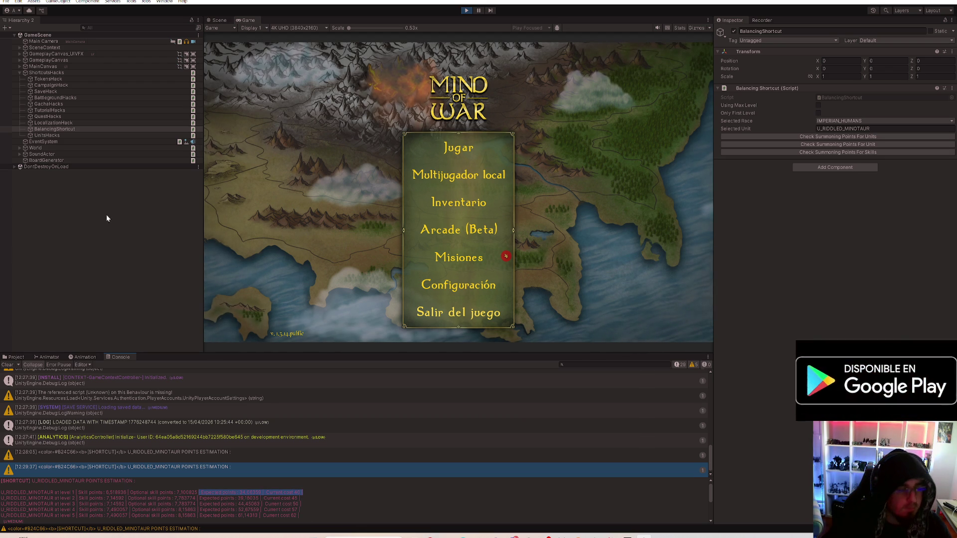
{"action": "left_click", "coordinate": [16, 357]}
{"action": "left_click", "coordinate": [124, 135]}
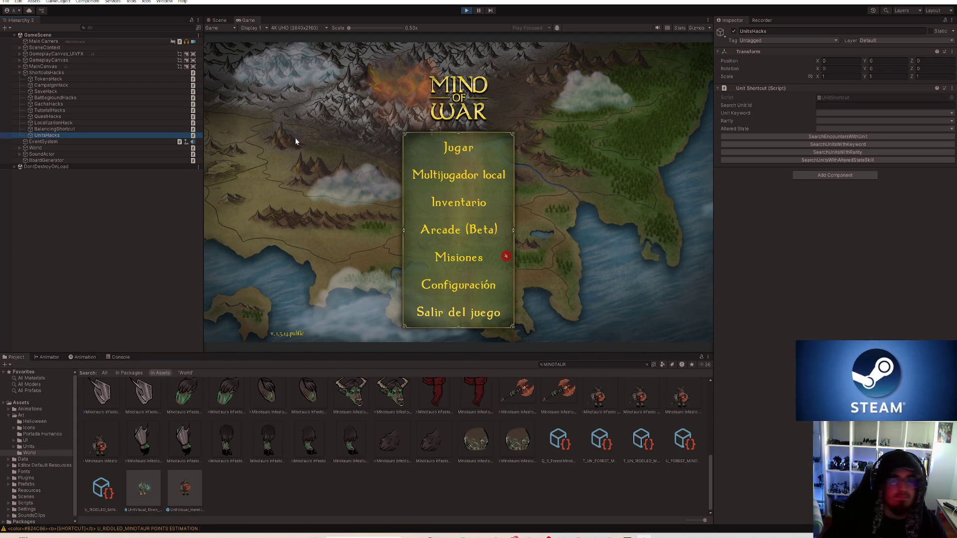
Search encounters for unit U_RIDDLED_MINOTAUR and show the result in the Console.
{"action": "left_click", "coordinate": [848, 106]}
{"action": "type", "text": "U_RIDDLED_MINOTAUR"}
{"action": "left_click", "coordinate": [868, 136]}
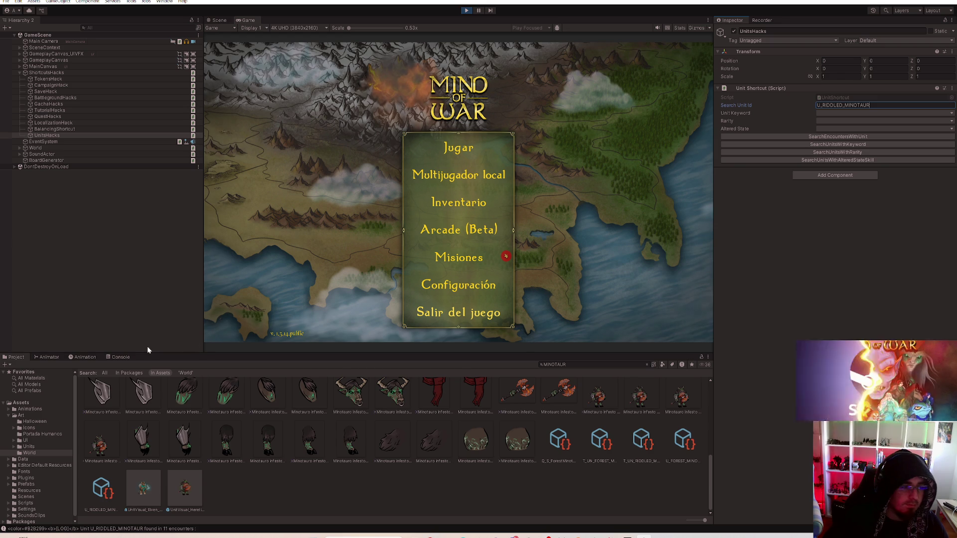
{"action": "left_click", "coordinate": [120, 357]}
Enlarge the Console, read the listed enc_camp encounter IDs, then return to the Project results.
{"action": "scroll", "coordinate": [139, 413], "scroll_direction": "down", "scroll_amount": 2}
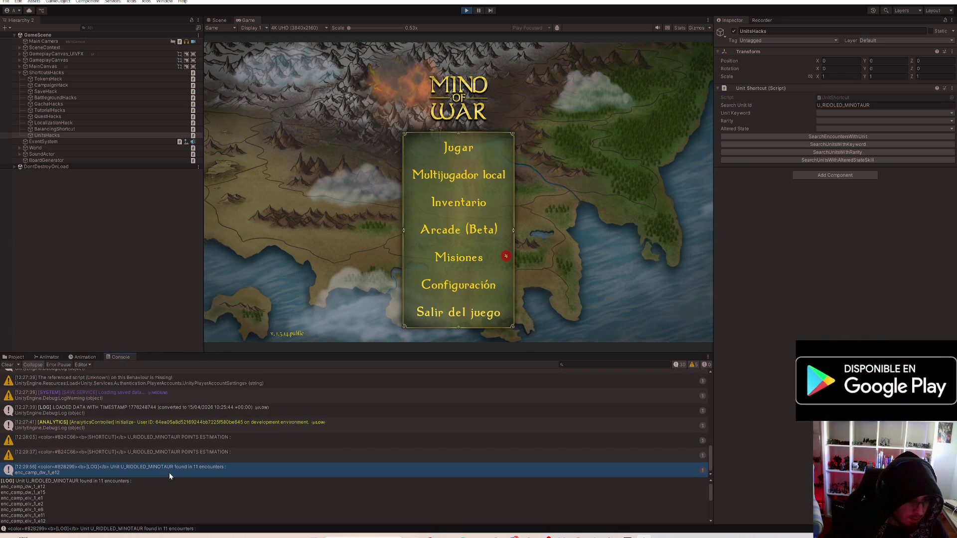
{"action": "mouse_move", "coordinate": [306, 352]}
{"action": "left_mouse_down"}
{"action": "mouse_move", "coordinate": [317, 230]}
{"action": "mouse_move", "coordinate": [301, 259]}
{"action": "left_mouse_up"}
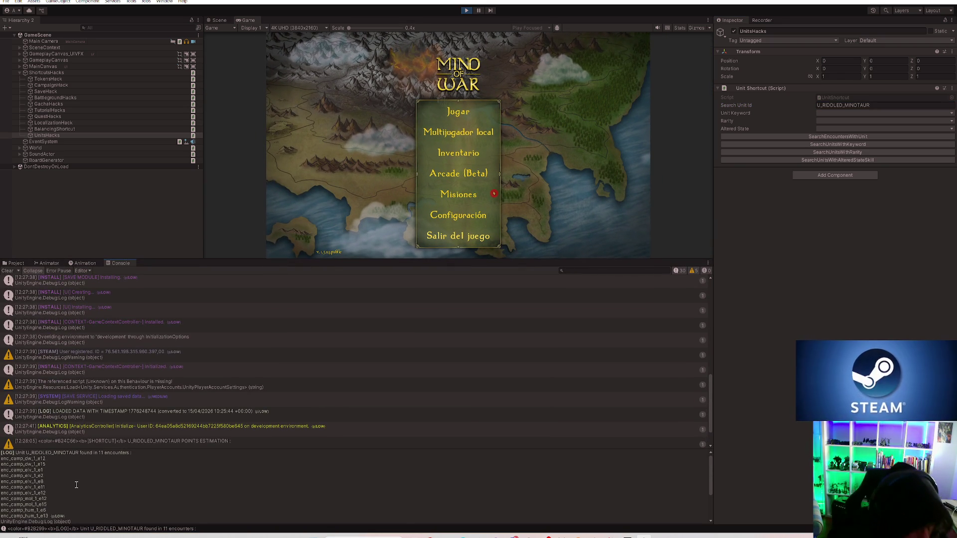
{"action": "scroll", "coordinate": [75, 481], "scroll_direction": "down", "scroll_amount": 3}
{"action": "scroll", "coordinate": [74, 482], "scroll_direction": "up", "scroll_amount": 3}
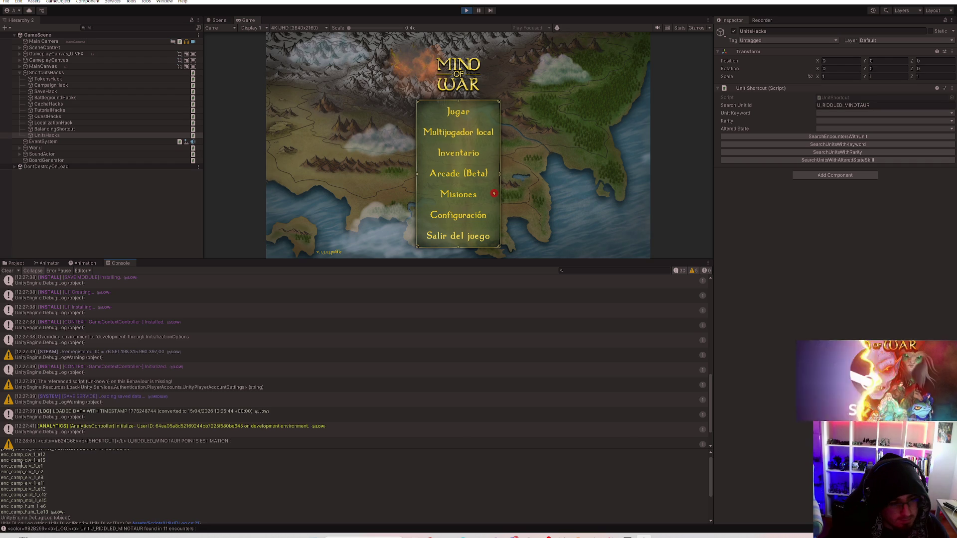
{"action": "left_click_drag", "start_coordinate": [19, 465], "coordinate": [44, 472]}
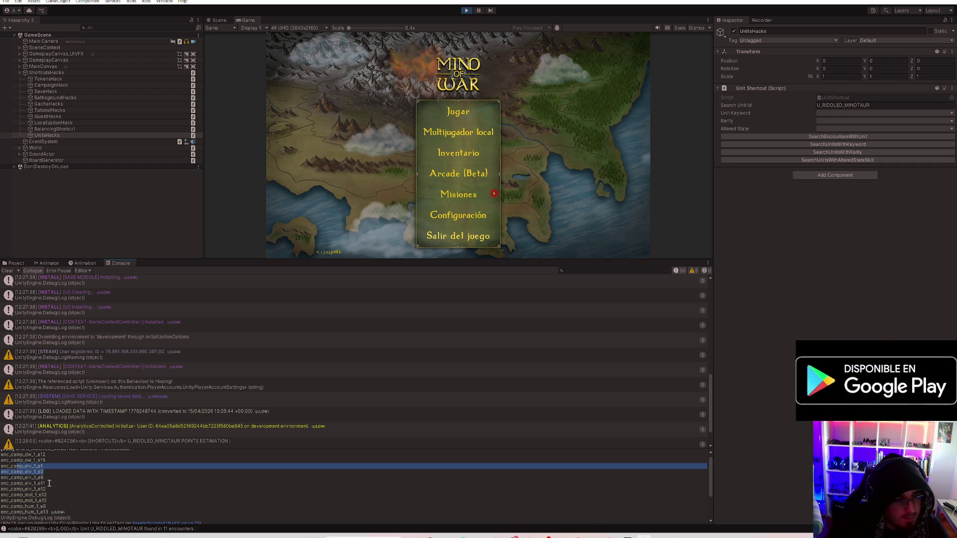
{"action": "left_click_drag", "start_coordinate": [17, 478], "coordinate": [54, 480]}
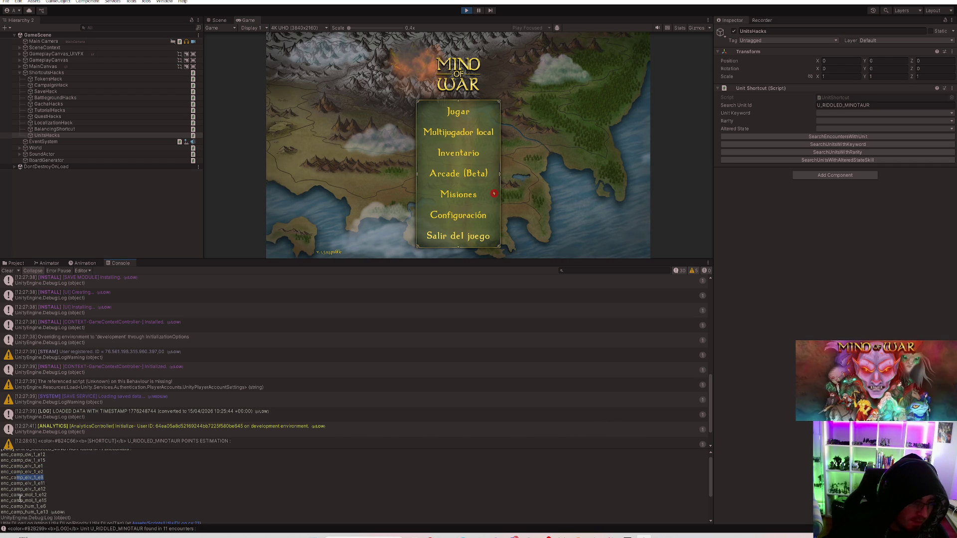
{"action": "mouse_move", "coordinate": [25, 506]}
{"action": "left_mouse_down"}
{"action": "mouse_move", "coordinate": [52, 513]}
{"action": "mouse_move", "coordinate": [48, 501]}
{"action": "left_mouse_up"}
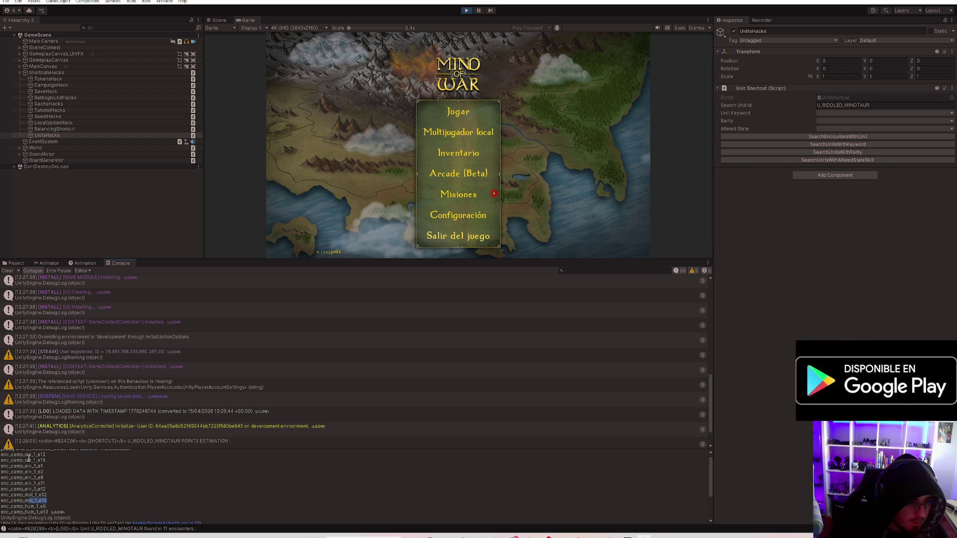
{"action": "left_click_drag", "start_coordinate": [25, 458], "coordinate": [58, 466]}
{"action": "left_click", "coordinate": [31, 479]}
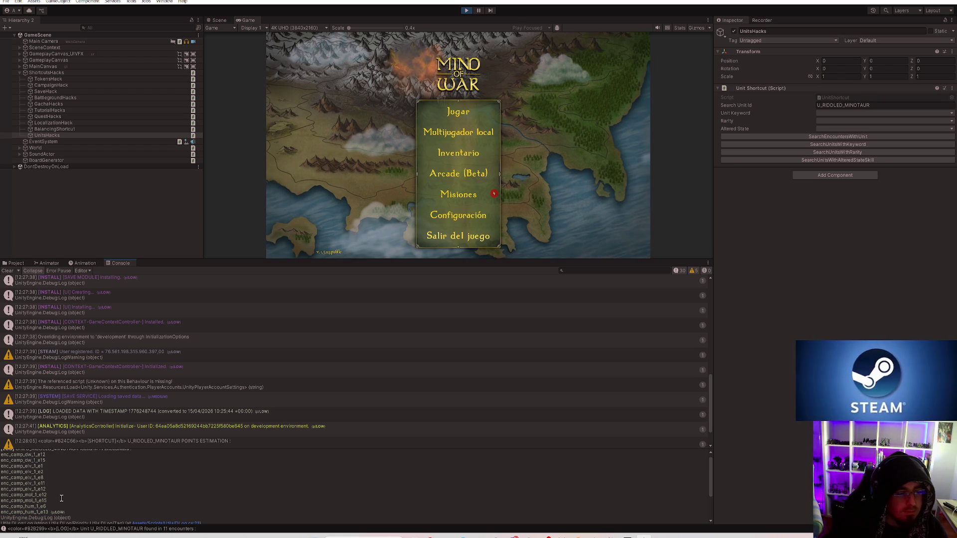
{"action": "left_click", "coordinate": [18, 271]}
{"action": "left_click", "coordinate": [18, 264]}
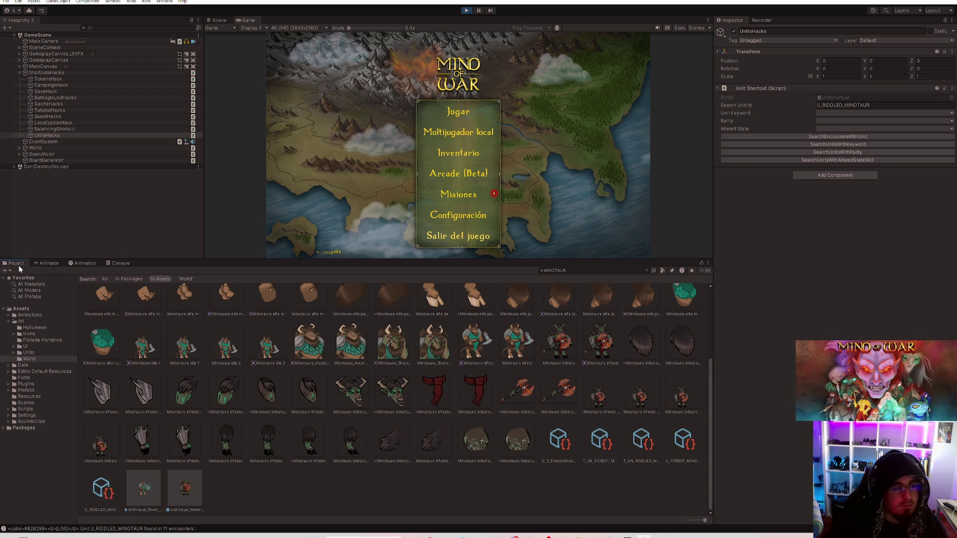
Select U_RIDDLED_MINOTAUR and check its Health values of 220 and 275.
{"action": "left_click", "coordinate": [101, 488]}
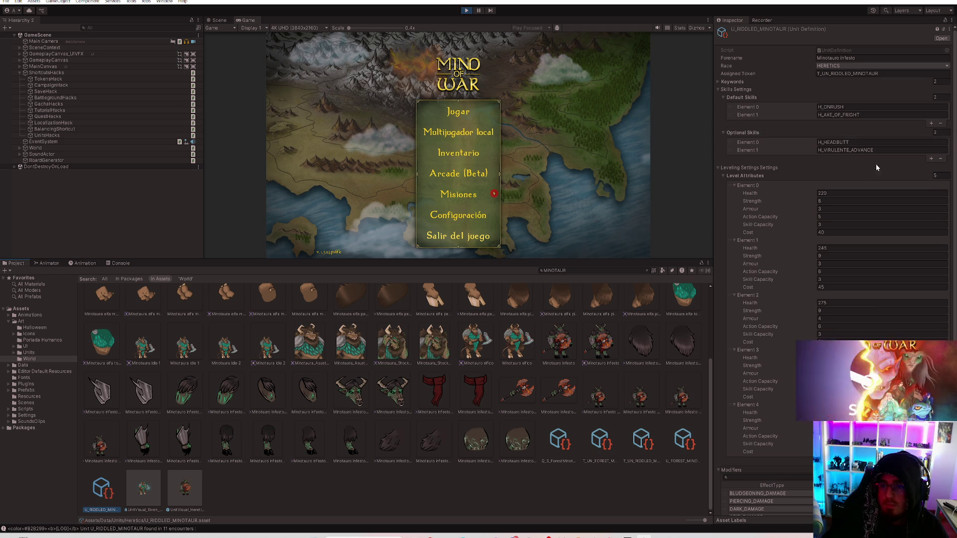
{"action": "left_click", "coordinate": [838, 304]}
{"action": "double_click", "coordinate": [839, 304]}
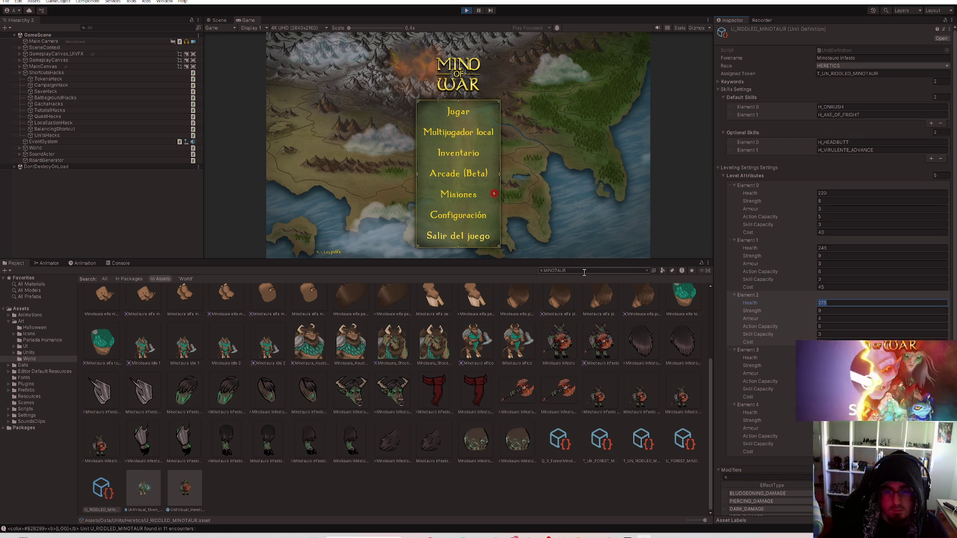
{"action": "left_click", "coordinate": [836, 194]}
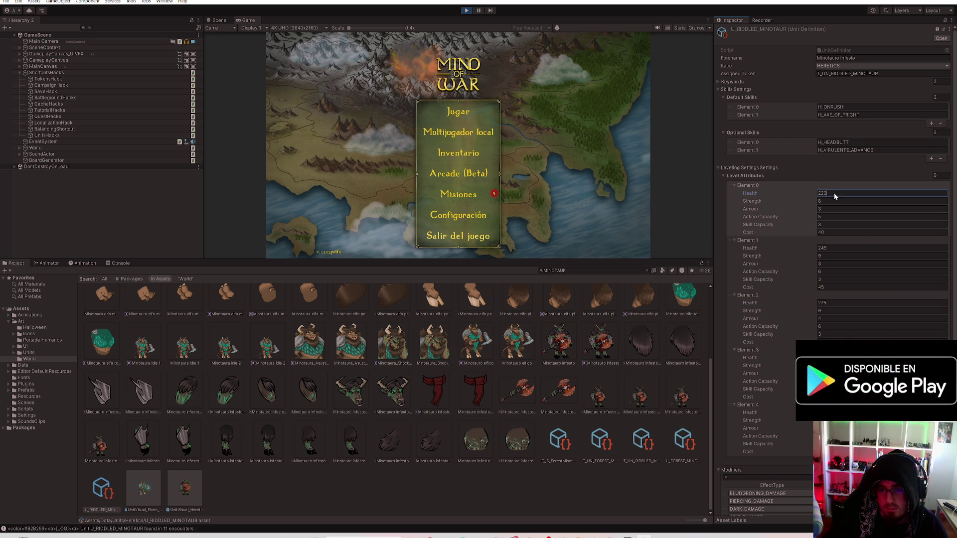
{"action": "left_click", "coordinate": [840, 302]}
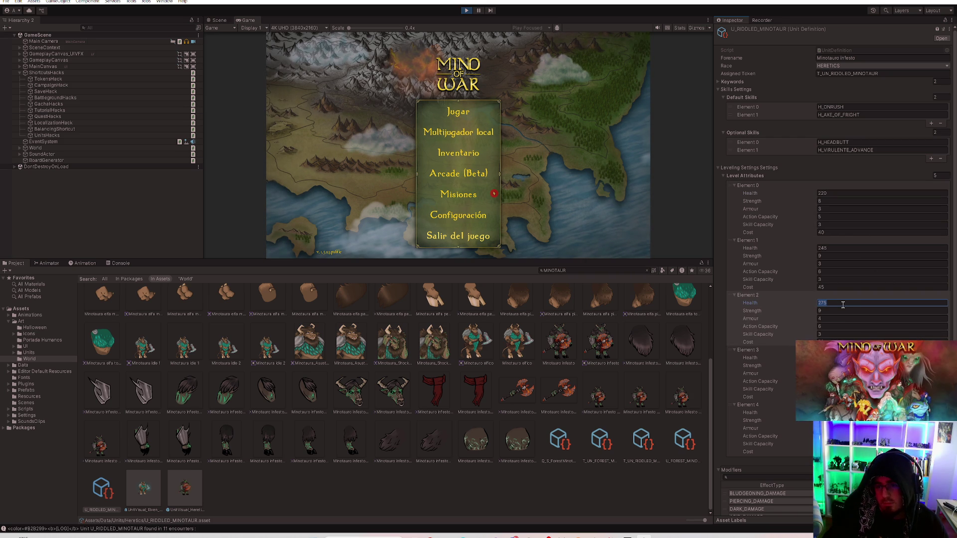
Change the Element 0 Cost to 39 and Element 1 Cost to 44, then review Elements 2-4.
{"action": "left_click", "coordinate": [832, 232]}
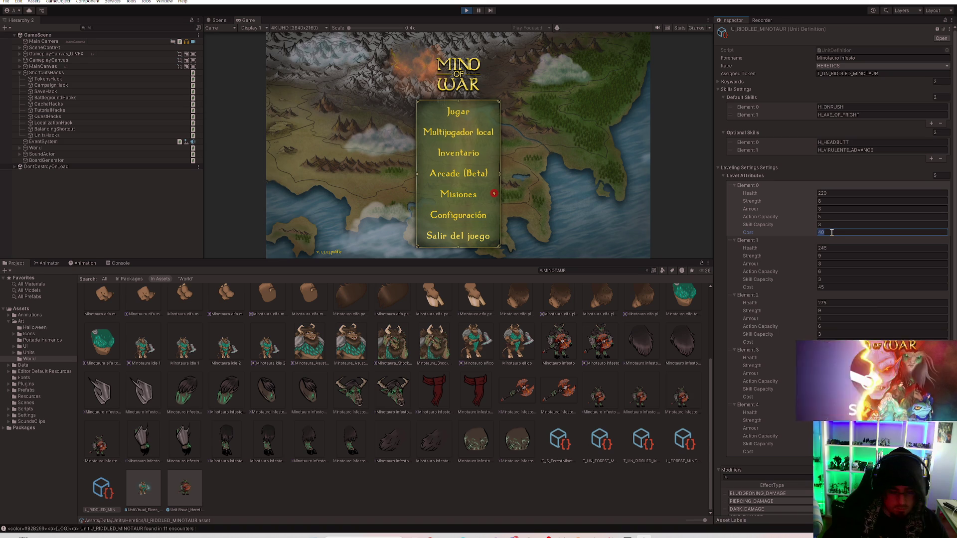
{"action": "type", "text": "39"}
{"action": "key", "text": "Tab"}
{"action": "key", "text": "Tab"}
{"action": "key", "text": "Tab"}
{"action": "key", "text": "Tab"}
{"action": "type", "text": "44"}
{"action": "left_click", "coordinate": [831, 341]}
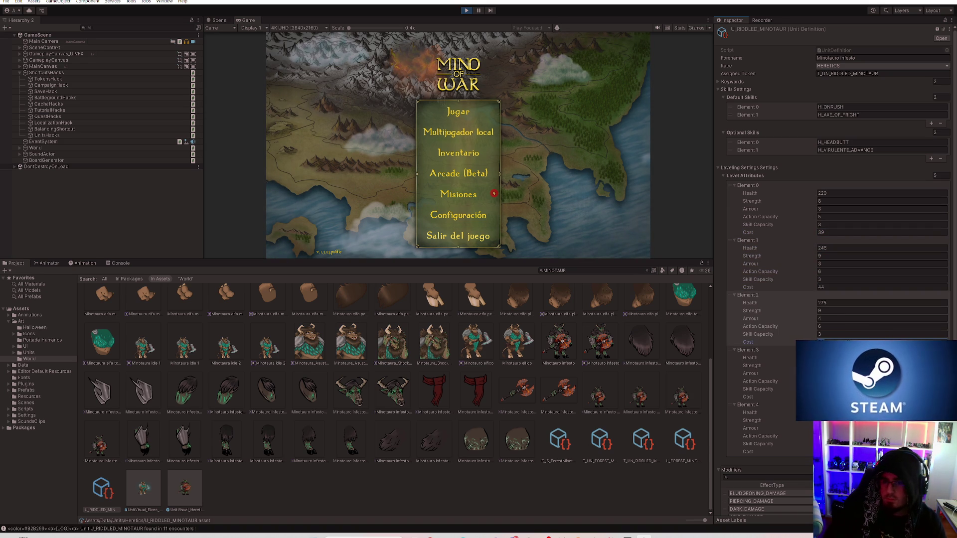
{"action": "left_click", "coordinate": [830, 397]}
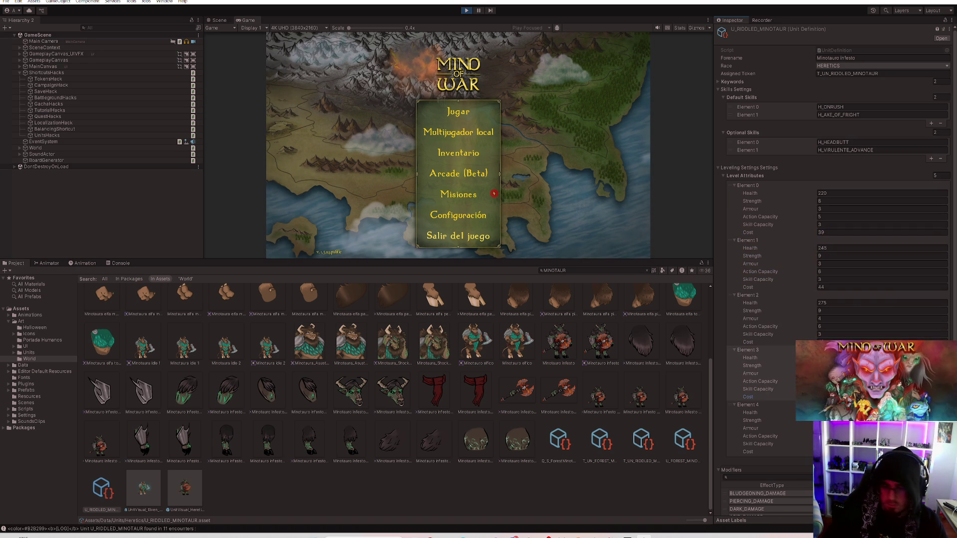
{"action": "left_click", "coordinate": [831, 452]}
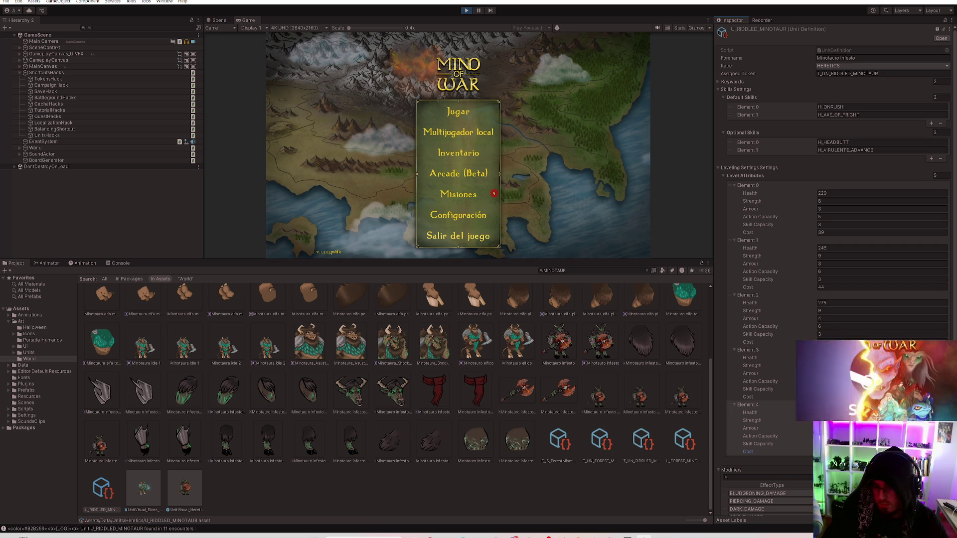
Exit Play mode, save the project via File > Save Project, and switch to GitHub Desktop.
{"action": "key", "text": "ctrl+s"}
{"action": "key", "text": "ctrl+p"}
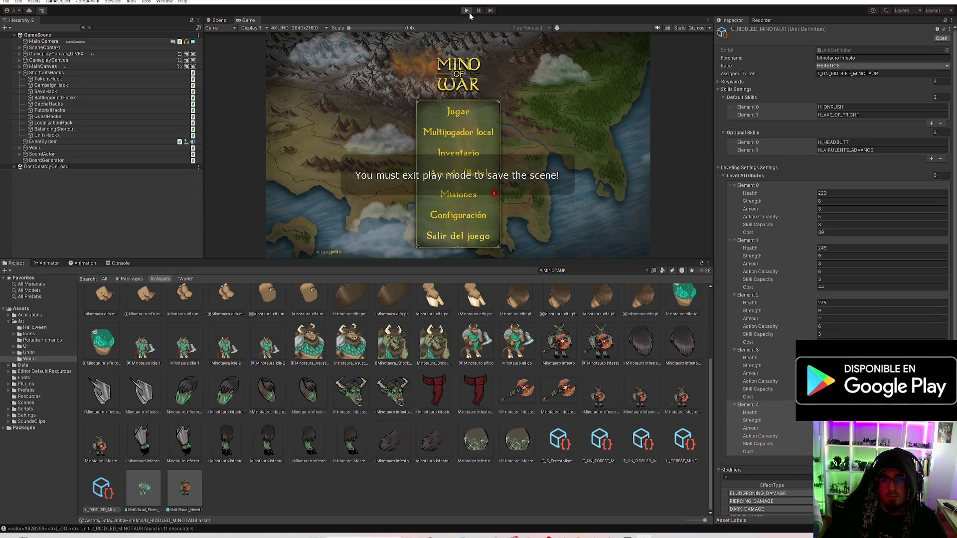
{"action": "left_click", "coordinate": [6, 1]}
{"action": "left_click", "coordinate": [26, 89]}
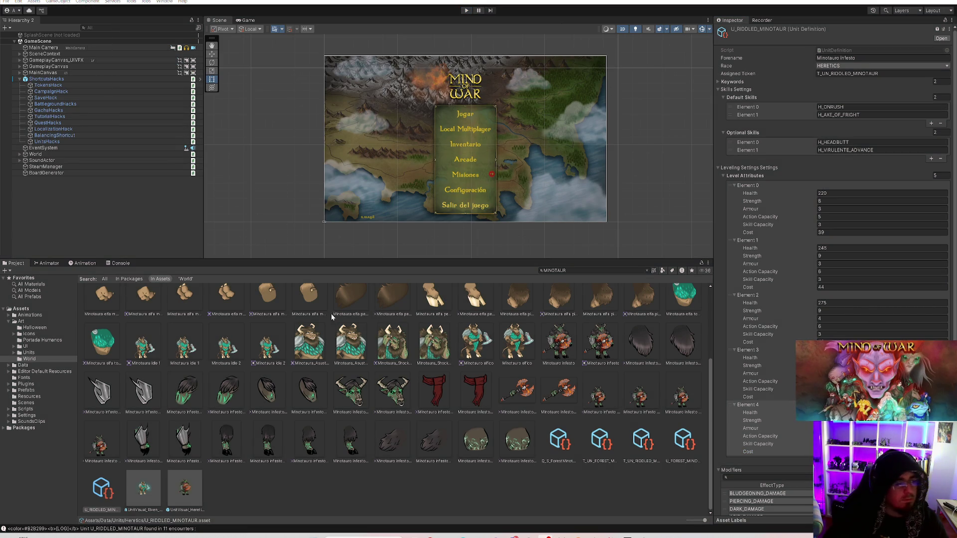
{"action": "left_click", "coordinate": [411, 504]}
{"action": "key", "text": "alt+Tab"}
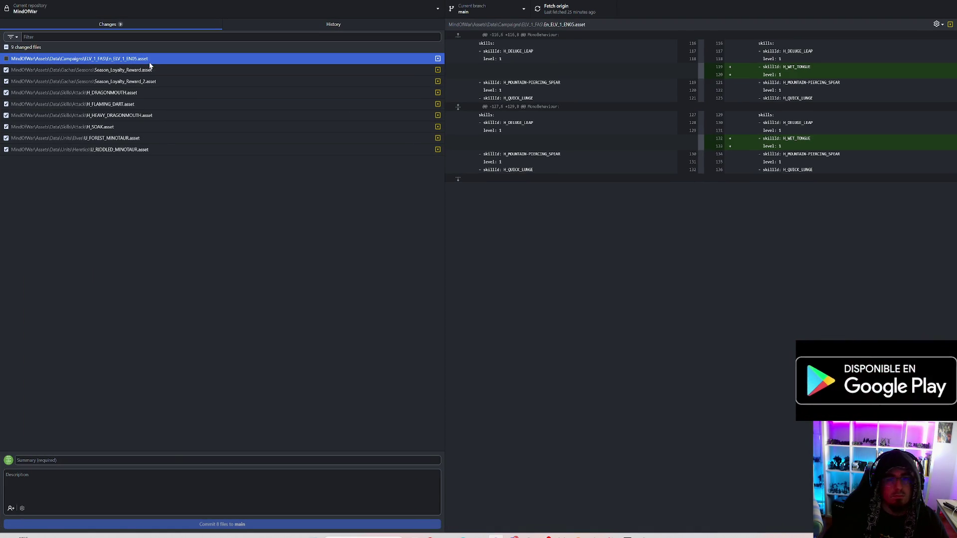
Include only Season_Loyalty_Reward.asset and Season_Loyalty_Reward_2.asset in the commit.
{"action": "left_click", "coordinate": [147, 151]}
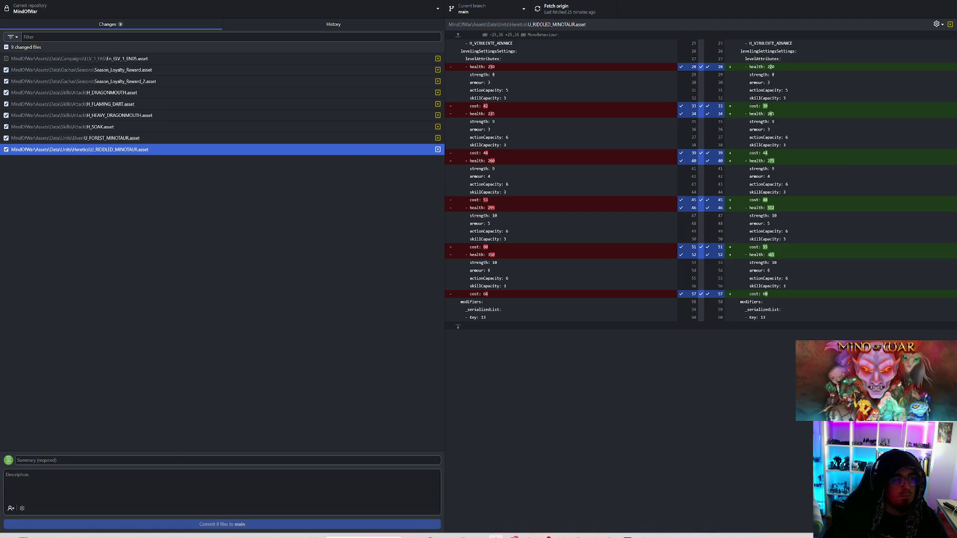
{"action": "left_click", "coordinate": [6, 47]}
{"action": "left_click", "coordinate": [6, 70]}
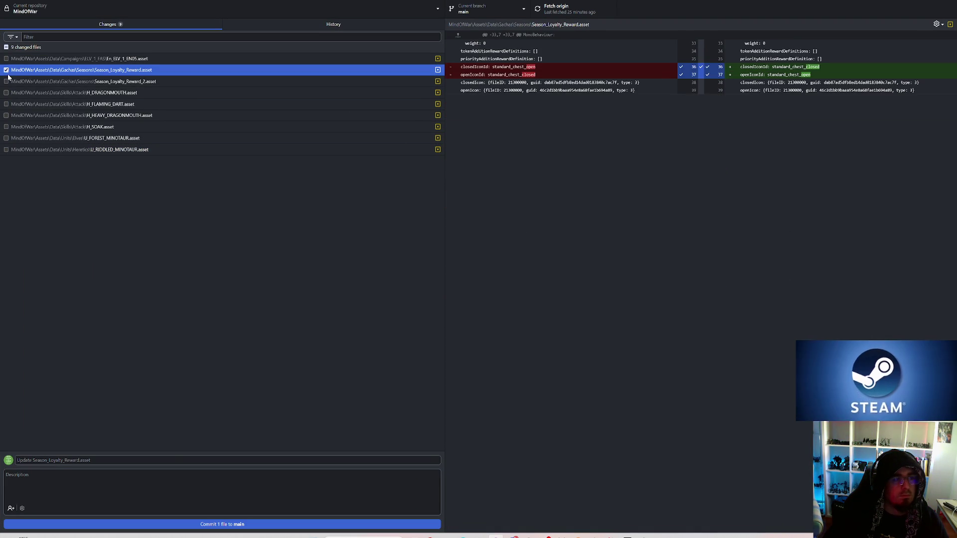
{"action": "left_click", "coordinate": [20, 81]}
{"action": "left_click", "coordinate": [6, 81]}
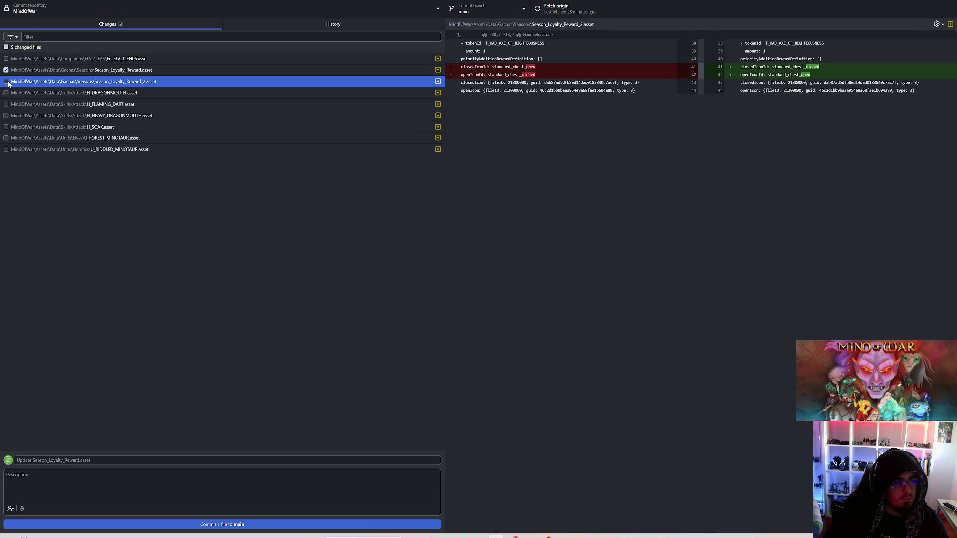
Commit the two loyalty reward files with summary 'Fixed loyalty chest sprites'.
{"action": "left_click", "coordinate": [170, 461]}
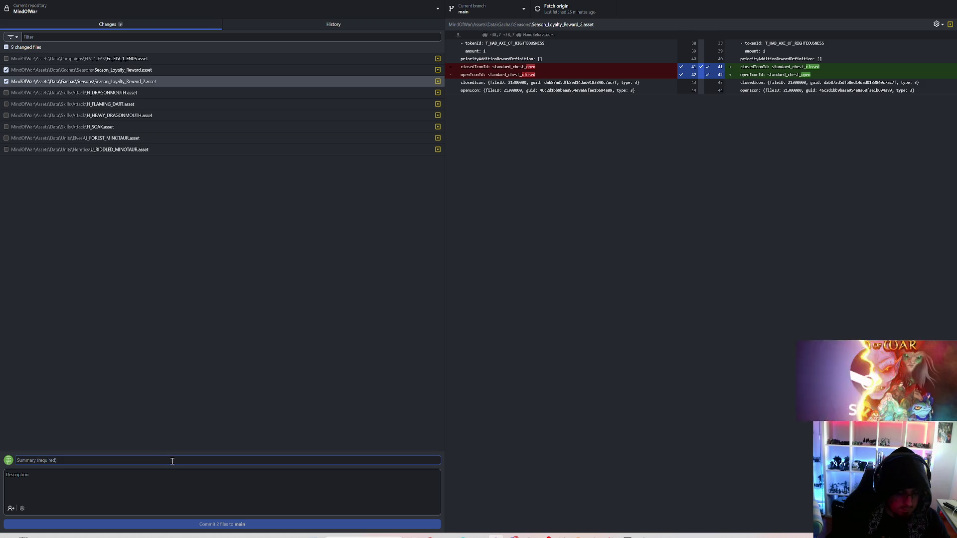
{"action": "type", "text": "fIXED L"}
{"action": "key", "text": "BackSpace"}
{"action": "key", "text": "BackSpace"}
{"action": "key", "text": "BackSpace"}
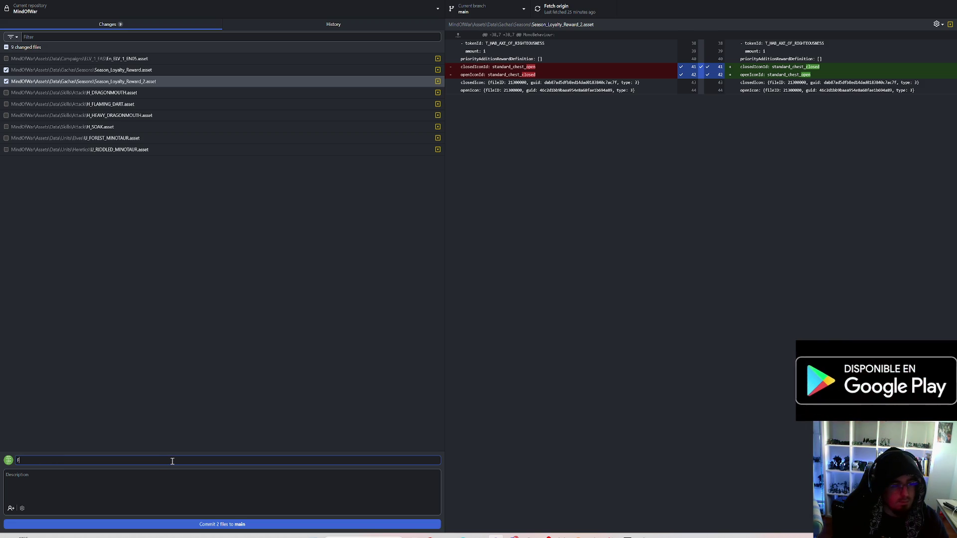
{"action": "type", "text": "ded"}
{"action": "type", "text": "ed loyalty ch"}
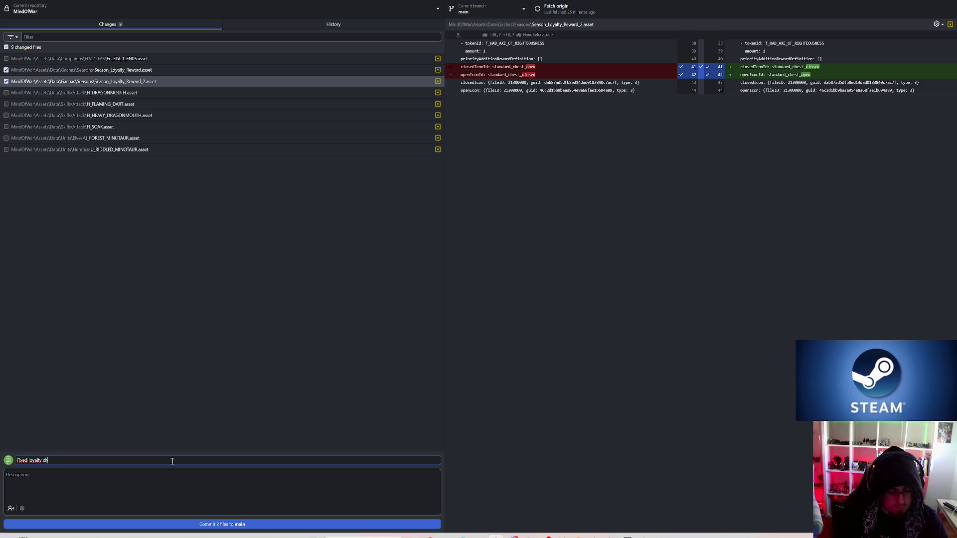
{"action": "type", "text": "est spriotes"}
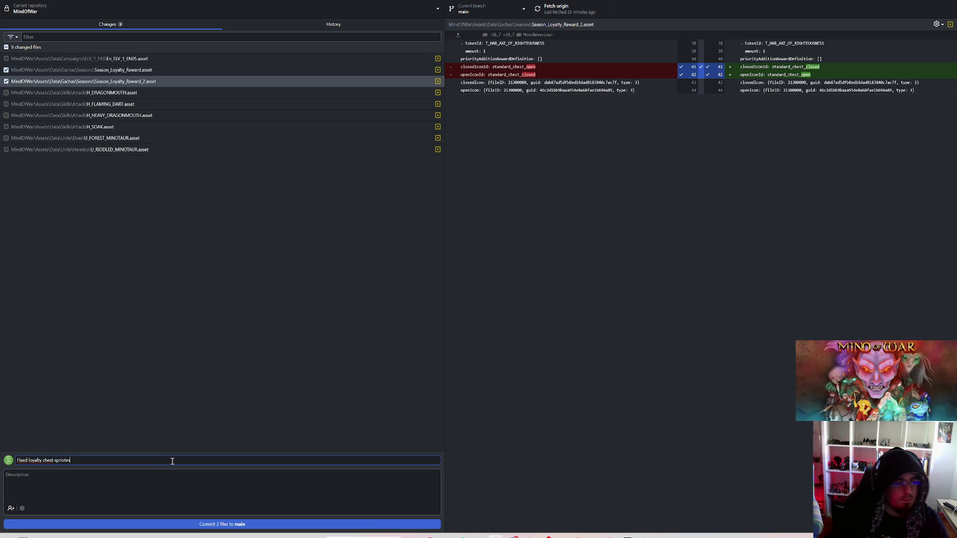
{"action": "type", "text": "tes"}
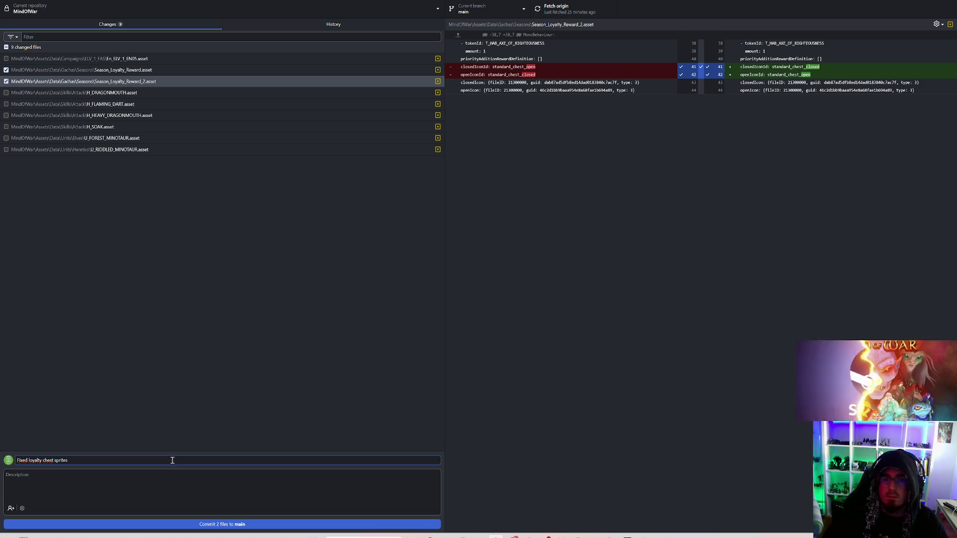
{"action": "left_click", "coordinate": [154, 70]}
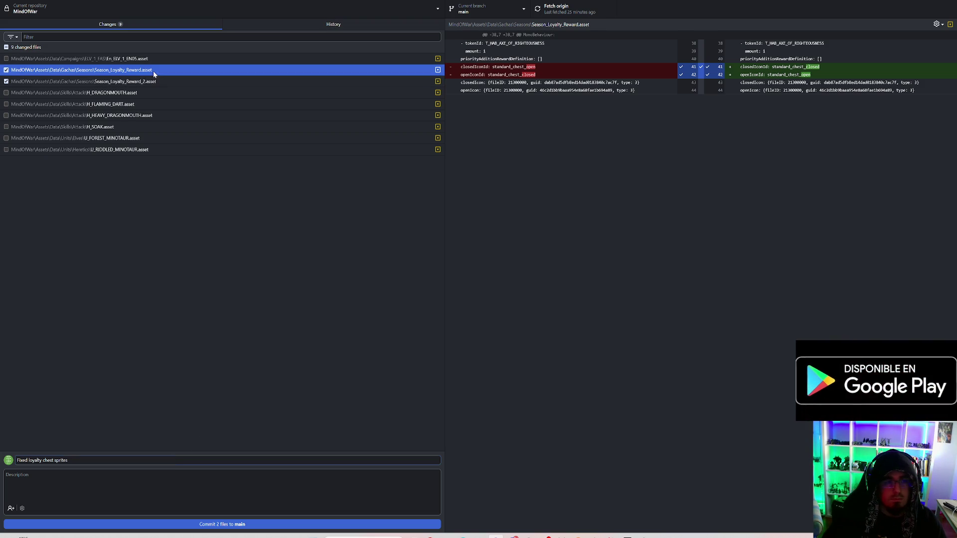
{"action": "left_click", "coordinate": [169, 83]}
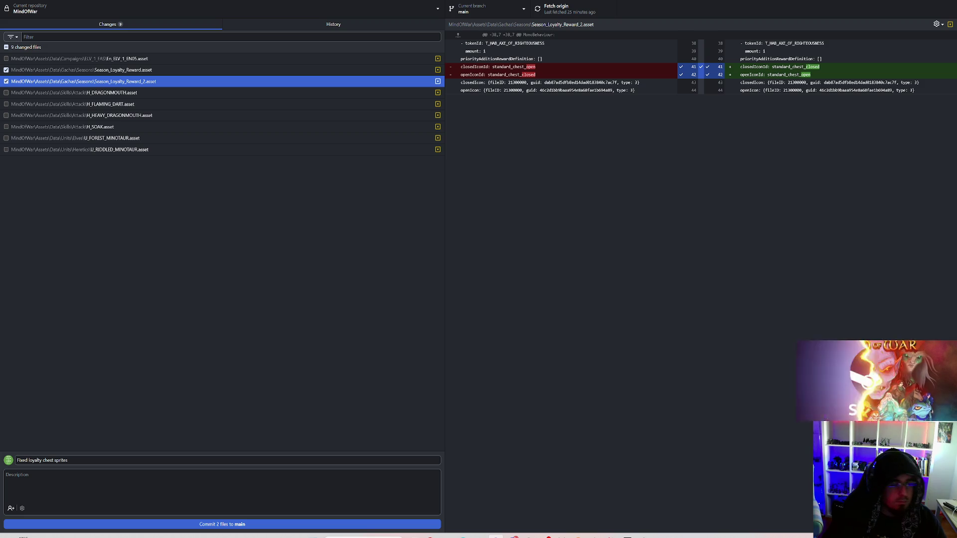
{"action": "left_click", "coordinate": [152, 525]}
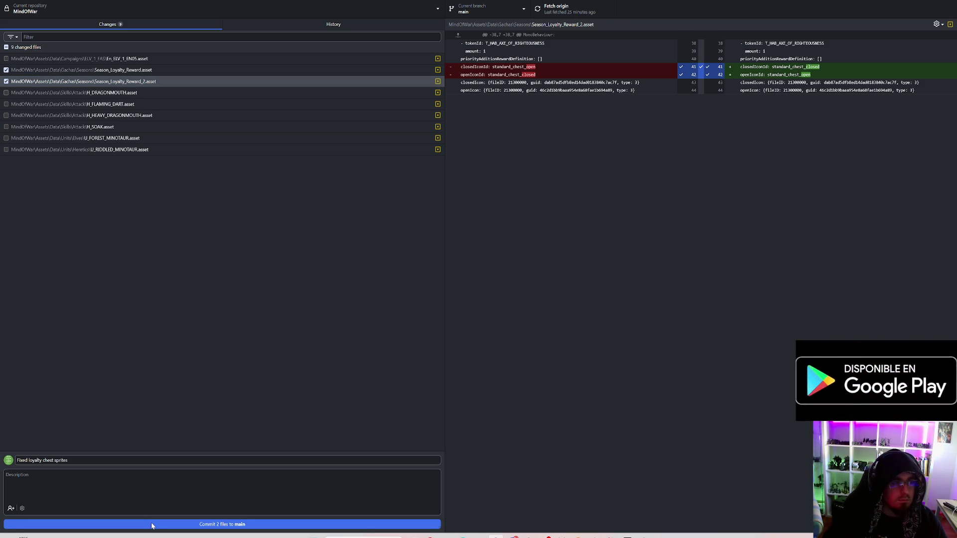
{"action": "left_click", "coordinate": [152, 525]}
Commit En_ELV_1_EN05.asset and push the commits to origin.
{"action": "left_click", "coordinate": [6, 58]}
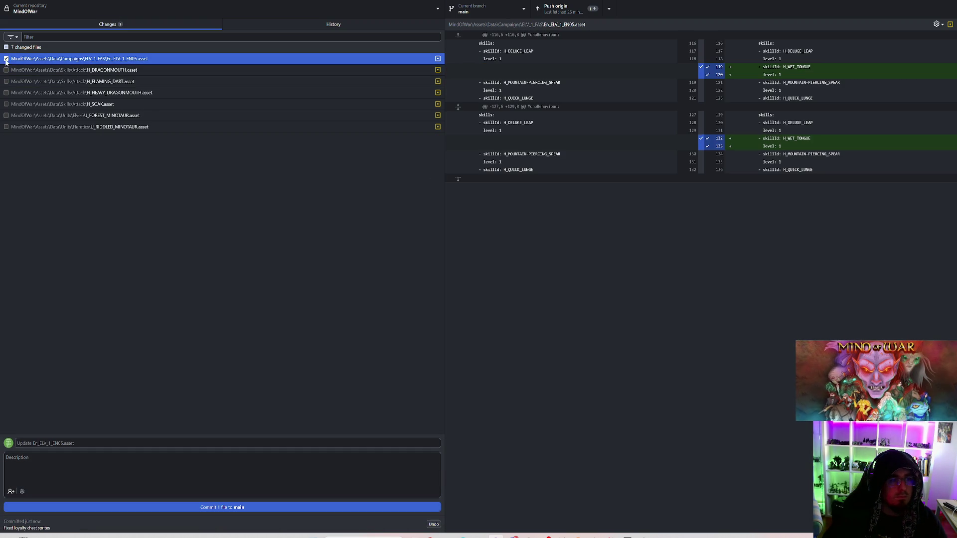
{"action": "left_click", "coordinate": [255, 508]}
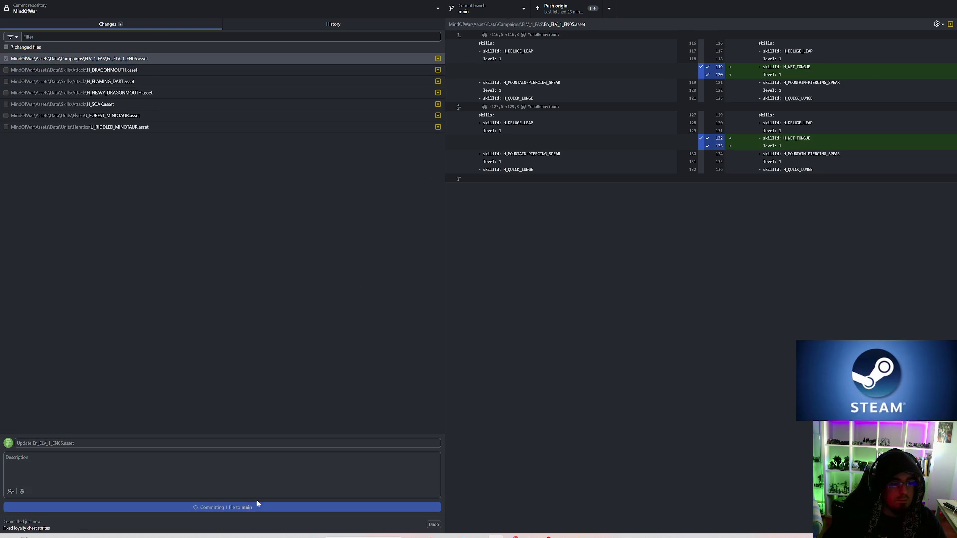
{"action": "left_click", "coordinate": [557, 15]}
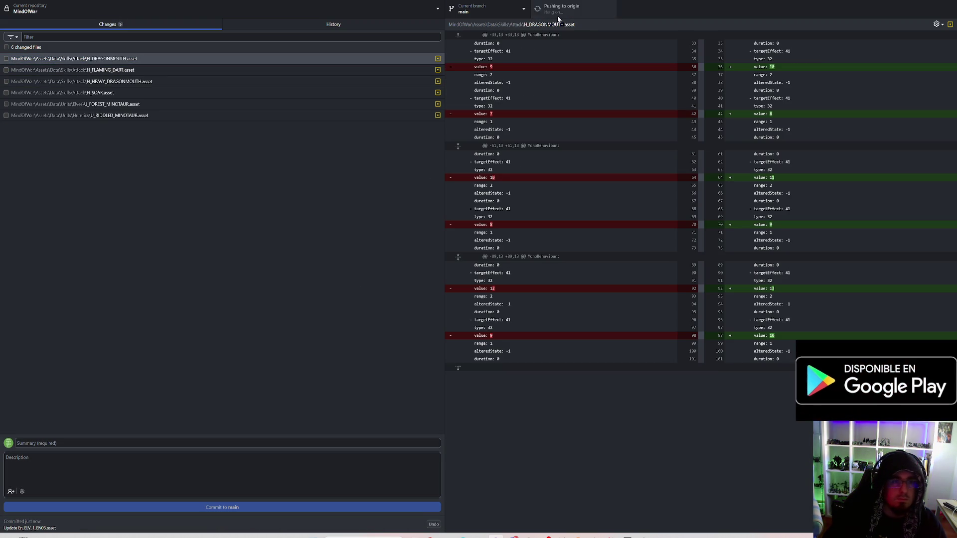
Check all six remaining files and enter the summary 'Balancing units and skills'.
{"action": "left_click", "coordinate": [7, 47]}
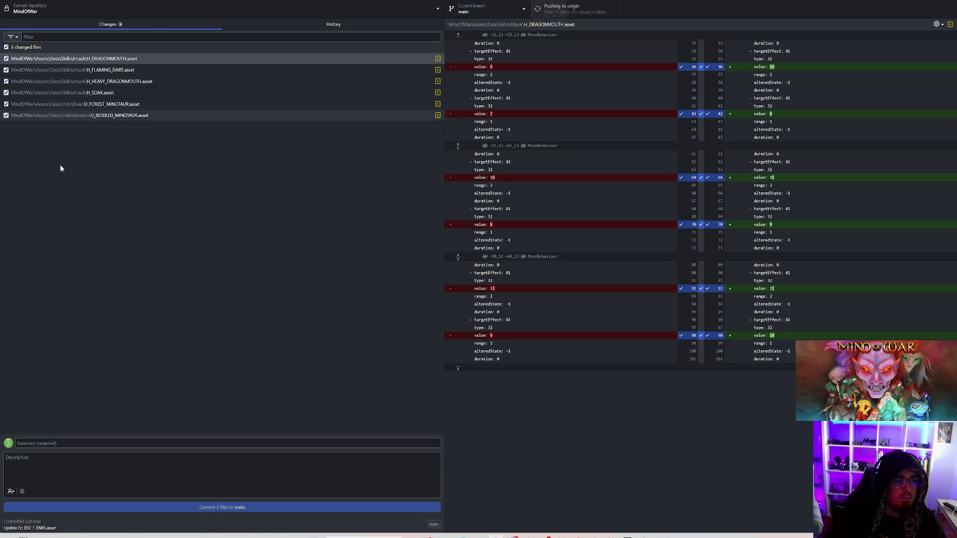
{"action": "left_click", "coordinate": [130, 442]}
{"action": "type", "text": "Balancing un"}
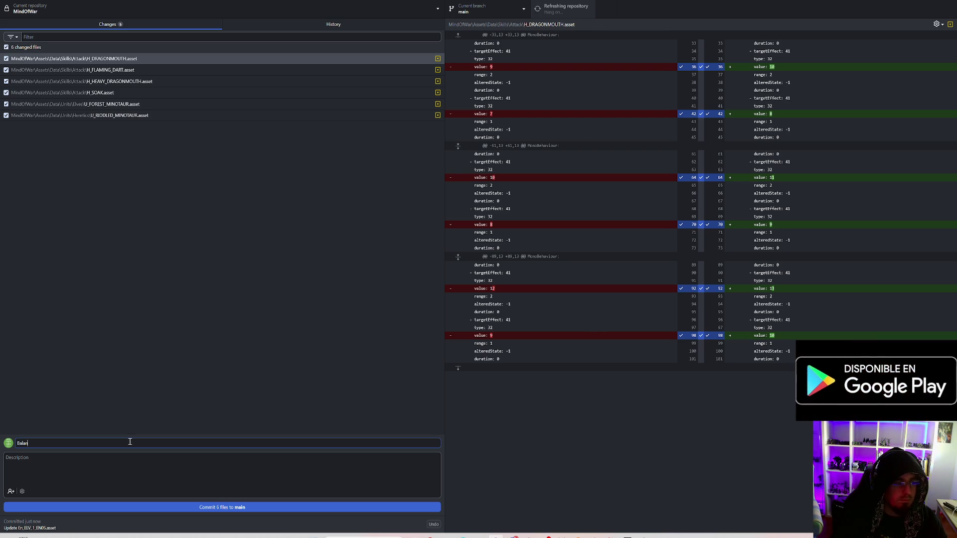
{"action": "type", "text": "its and skills"}
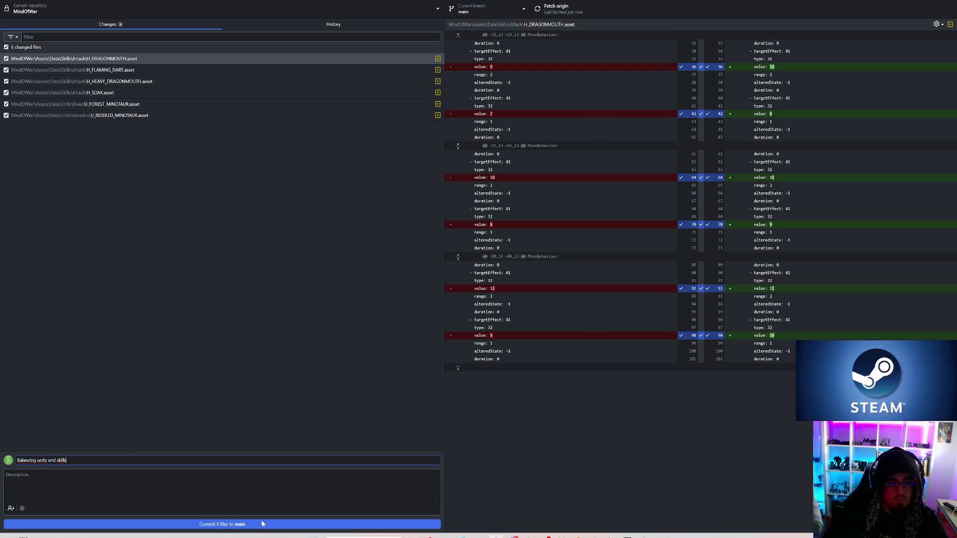
{"action": "key", "text": "alt+Tab"}
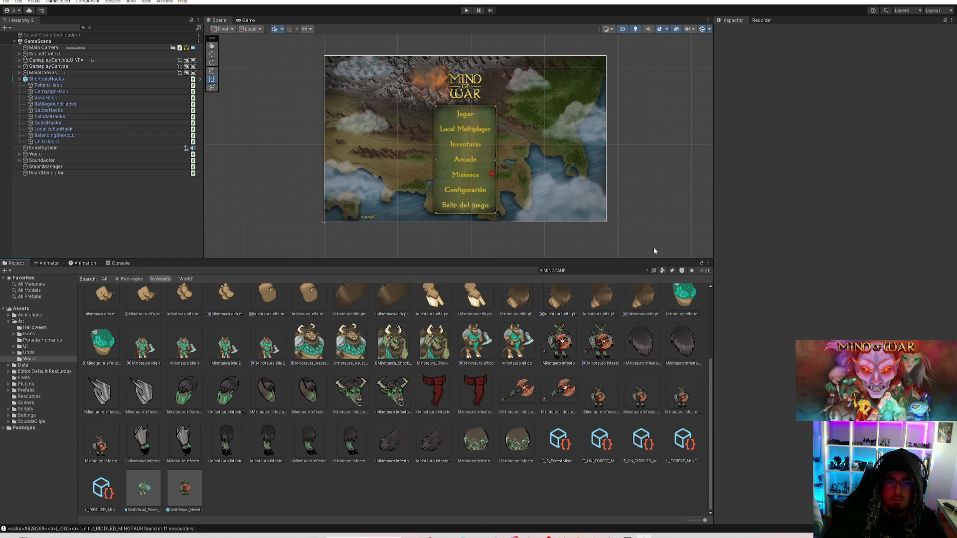
Inspect T_UN_FOREST_MINOTAUR and U_FOREST_MINOTAUR, then search up and select H_AXE_OF_RIGHTEOUSNESS.
{"action": "left_click", "coordinate": [600, 440]}
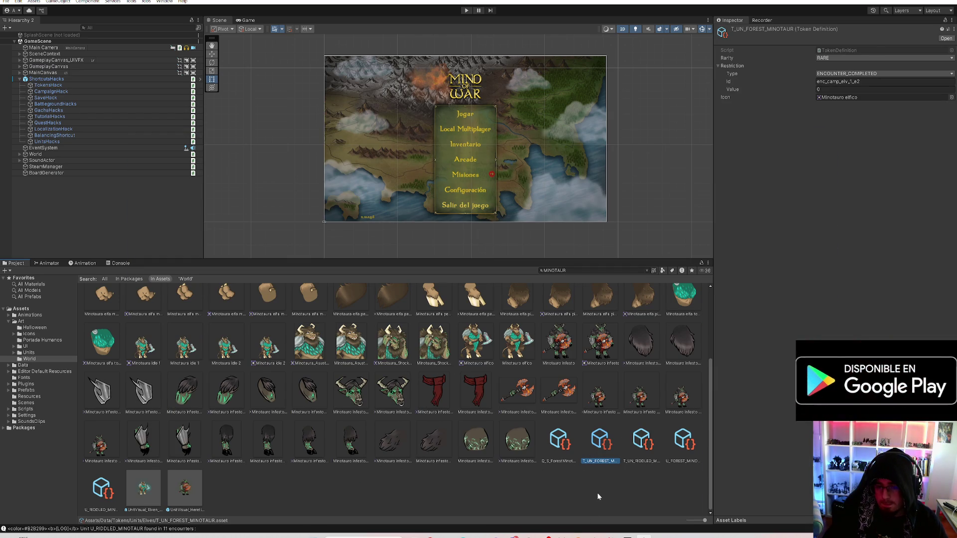
{"action": "left_click", "coordinate": [687, 443]}
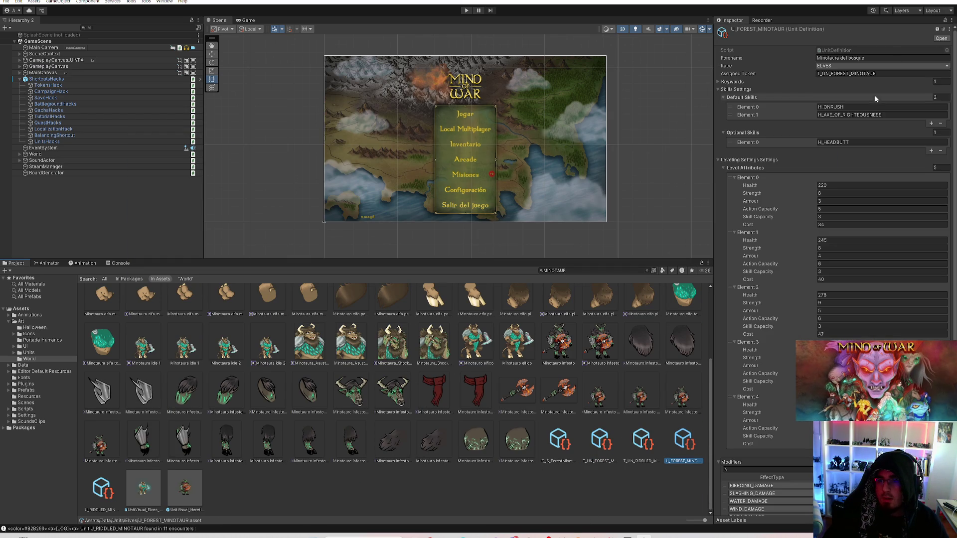
{"action": "left_click", "coordinate": [888, 115]}
{"action": "key", "text": "ctrl+c"}
{"action": "left_click", "coordinate": [593, 270]}
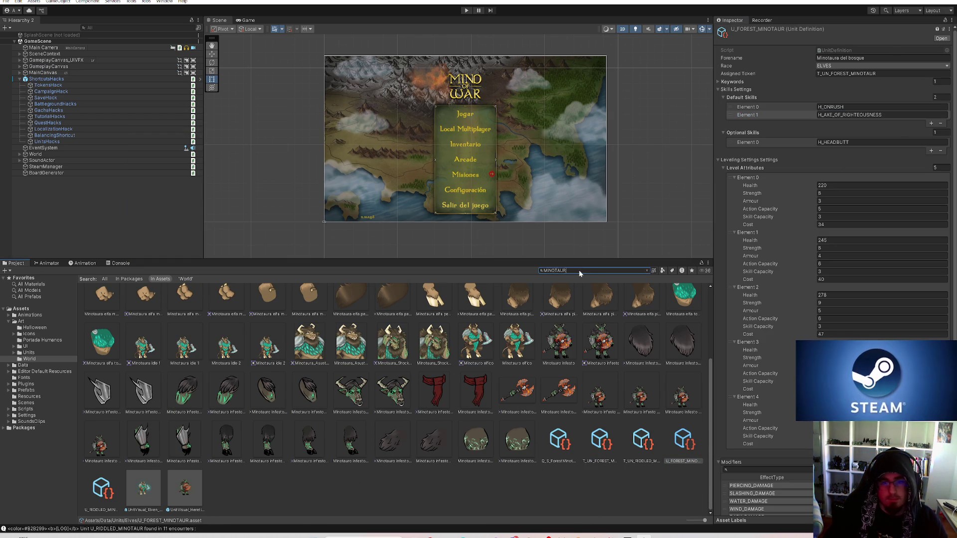
{"action": "key", "text": "ctrl+v"}
{"action": "left_click", "coordinate": [90, 329]}
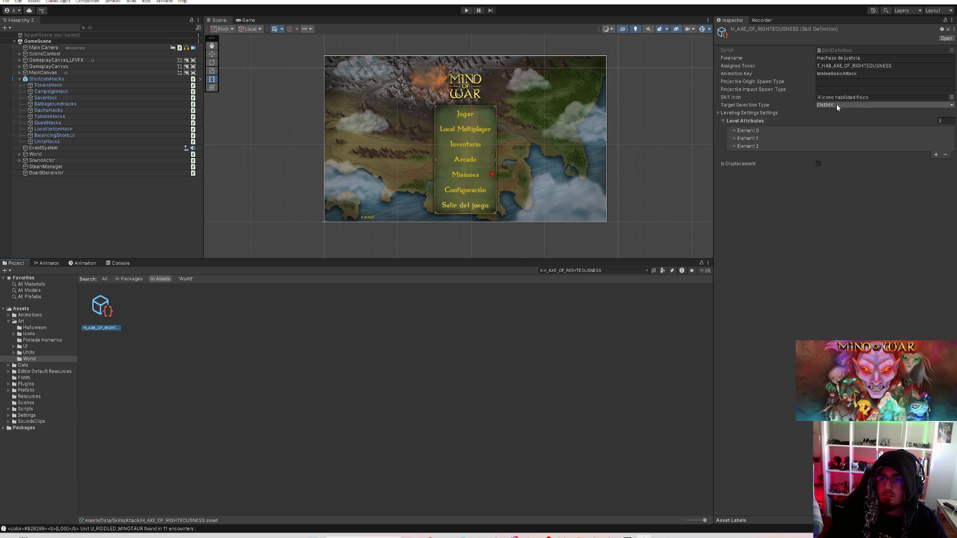
Expand and review the skill's first two levels' attributes and effects, then collapse them.
{"action": "left_click", "coordinate": [748, 131]}
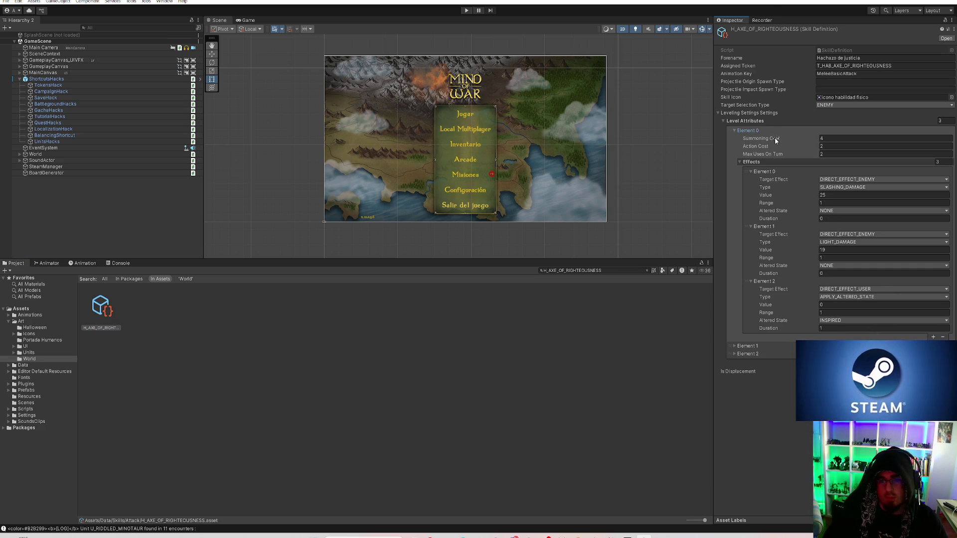
{"action": "left_click", "coordinate": [752, 162]}
{"action": "left_click", "coordinate": [749, 170]}
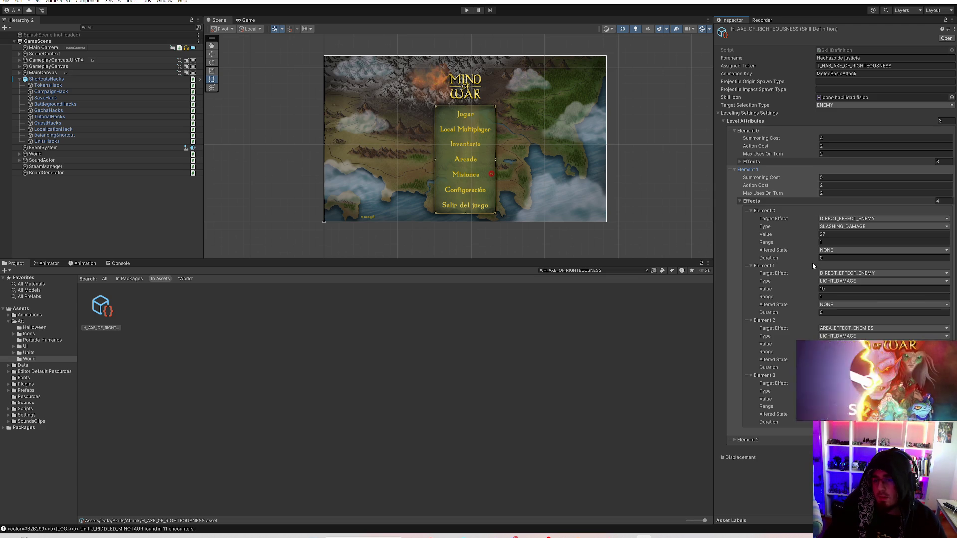
{"action": "left_click", "coordinate": [746, 170]}
{"action": "left_click", "coordinate": [749, 131]}
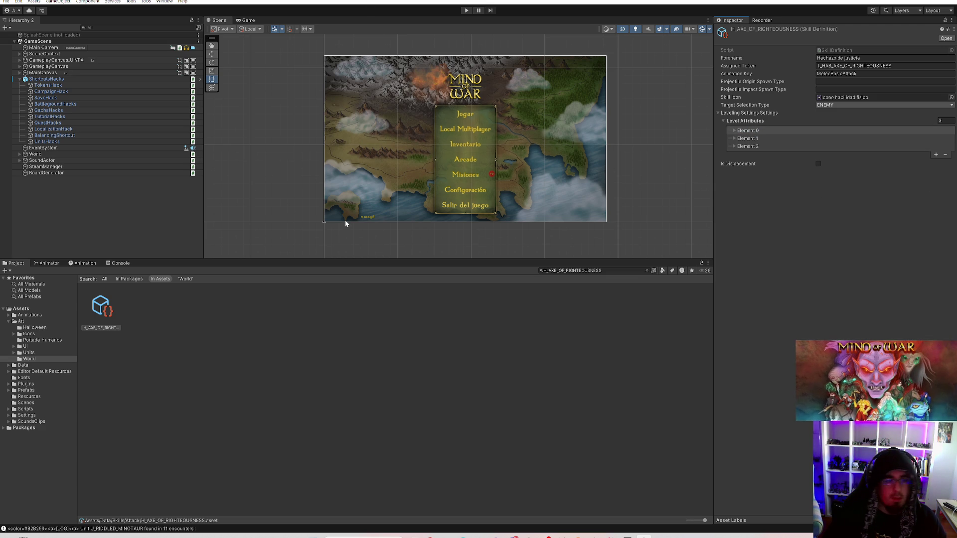
{"action": "left_click", "coordinate": [608, 271]}
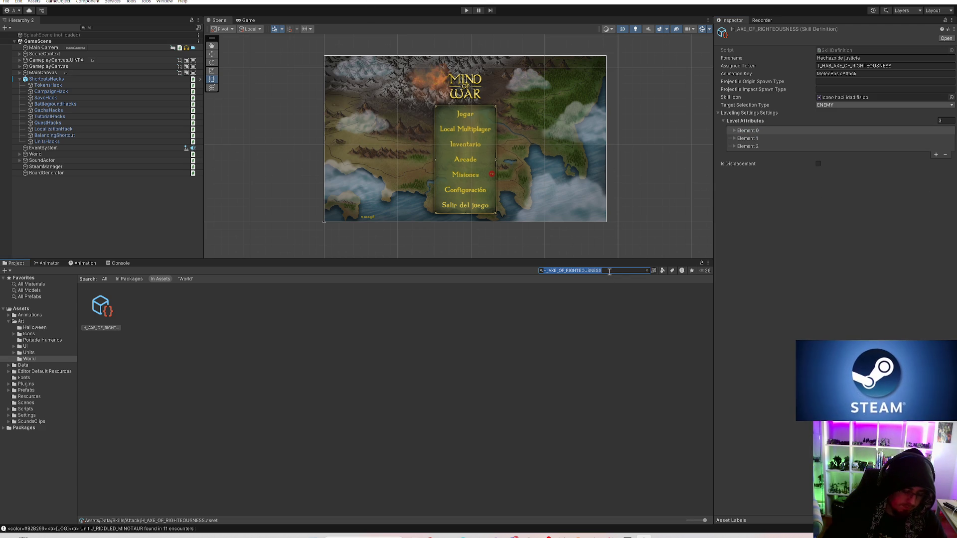
Search 'minotaur' in Project and select U_FOREST_MINOTAUR, undoing an accidentally added level element.
{"action": "type", "text": "minotaur"}
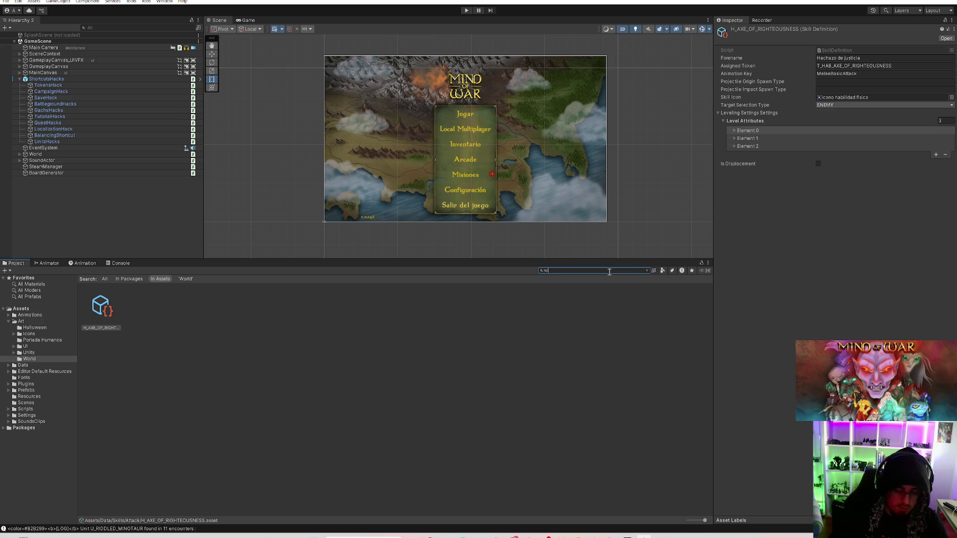
{"action": "scroll", "coordinate": [580, 381], "scroll_direction": "down", "scroll_amount": 1}
{"action": "scroll", "coordinate": [580, 382], "scroll_direction": "down", "scroll_amount": 4}
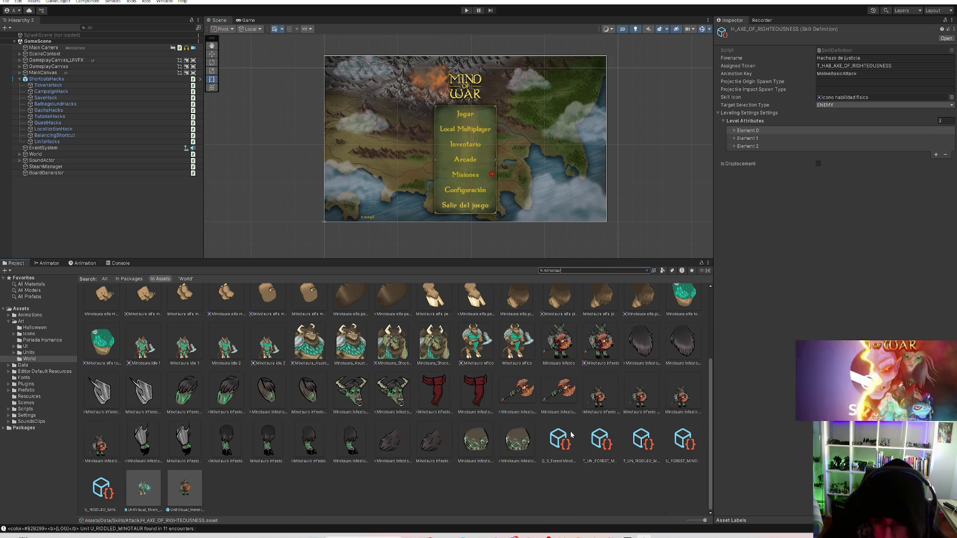
{"action": "left_click", "coordinate": [676, 459]}
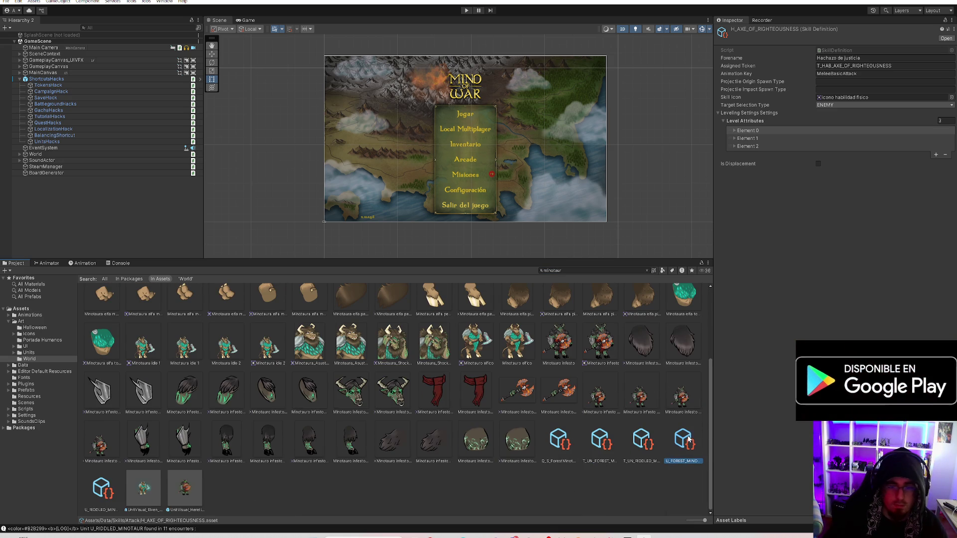
{"action": "scroll", "coordinate": [886, 268], "scroll_direction": "down", "scroll_amount": 3}
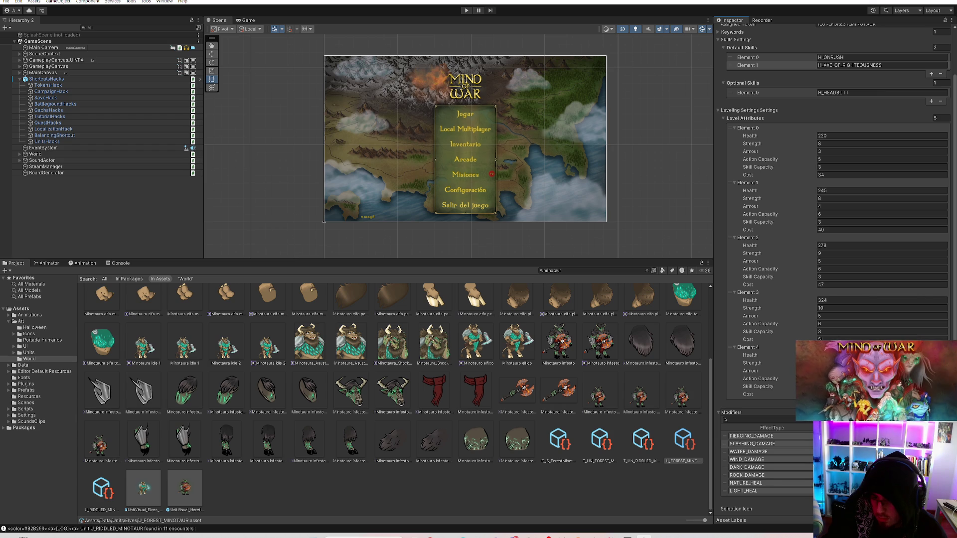
{"action": "left_click", "coordinate": [931, 403]}
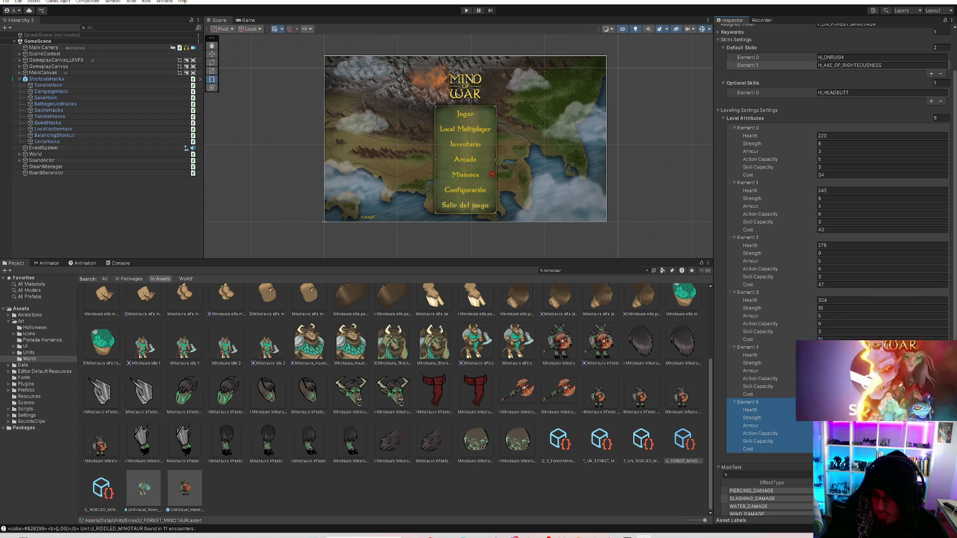
{"action": "key", "text": "ctrl+z"}
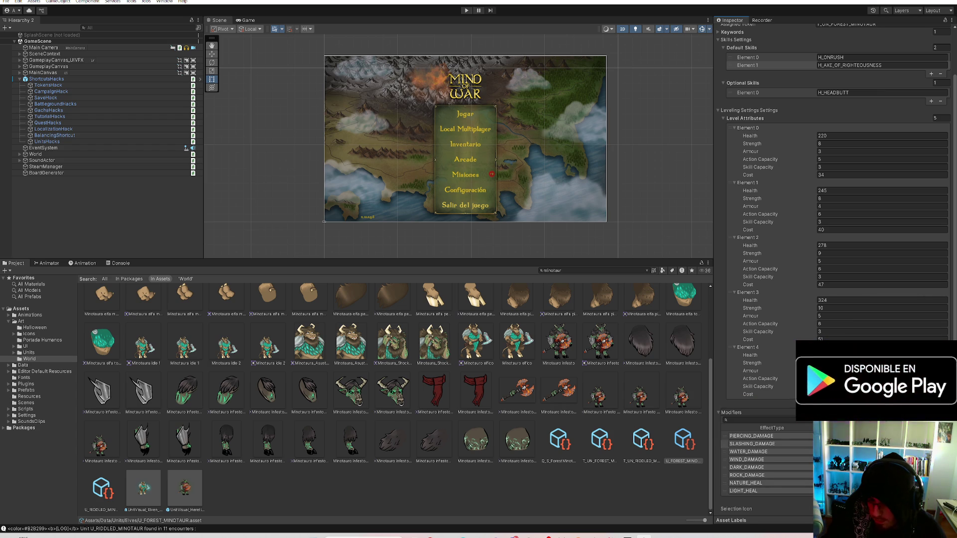
Make the duplicate modifier BLUDGEONING_DAMAGE and move PIERCING_DAMAGE below SLASHING_DAMAGE.
{"action": "left_click", "coordinate": [746, 451]}
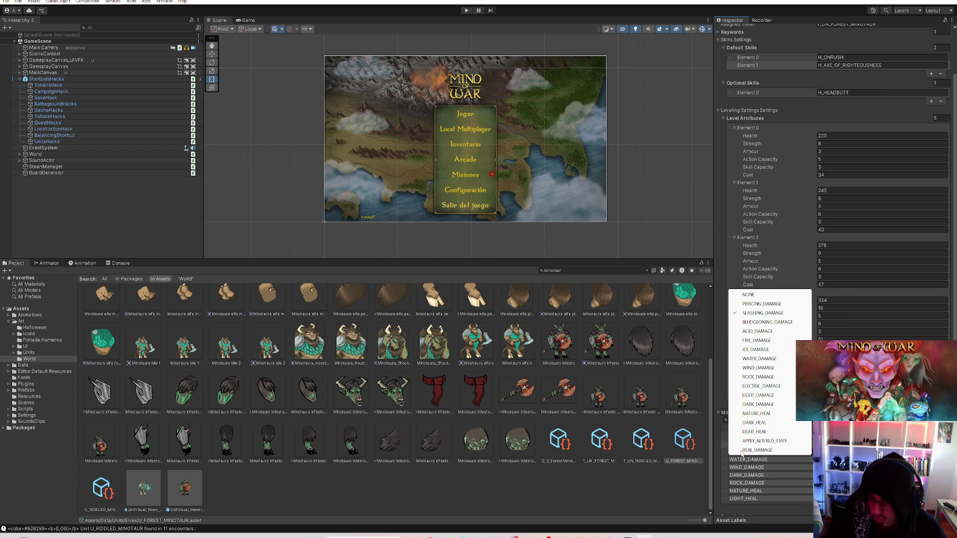
{"action": "left_click", "coordinate": [783, 323]}
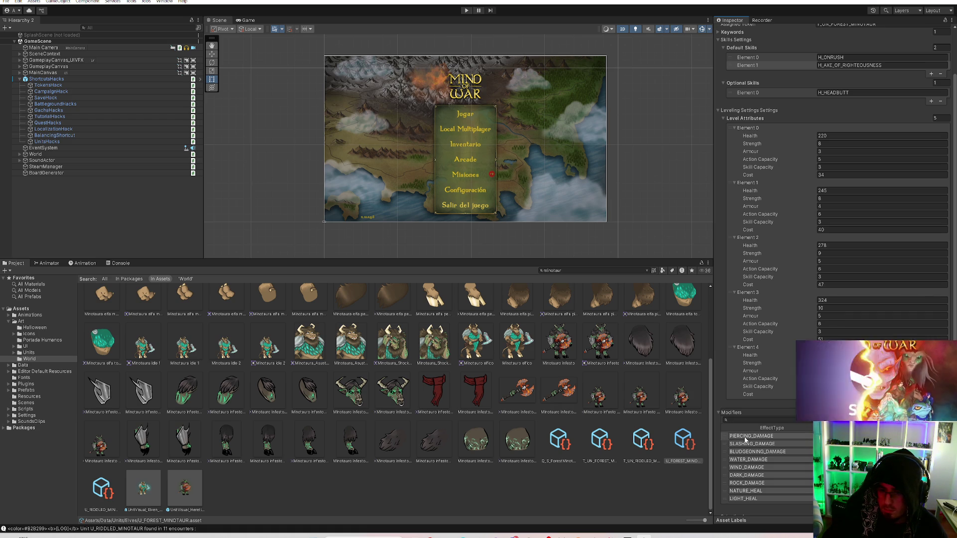
{"action": "left_click_drag", "start_coordinate": [724, 437], "coordinate": [724, 444]}
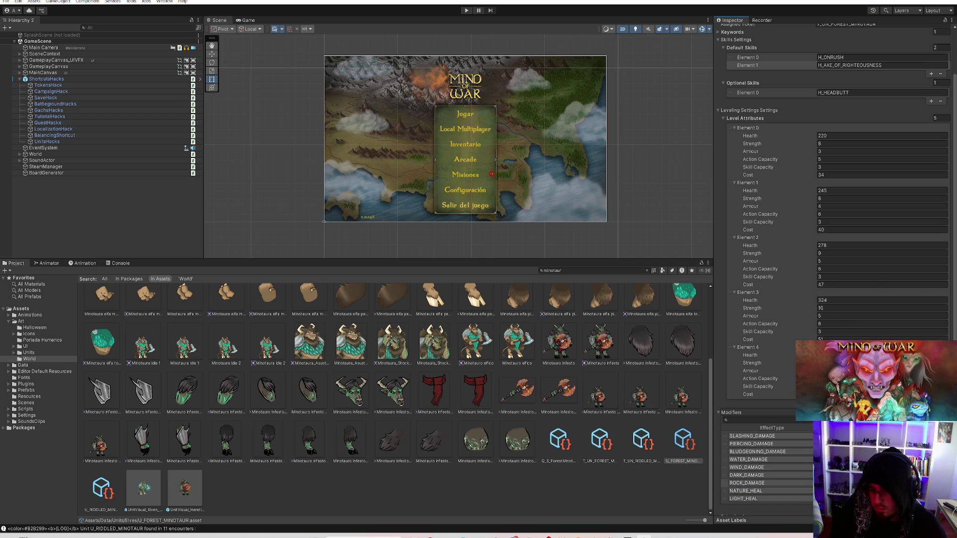
{"action": "scroll", "coordinate": [833, 250], "scroll_direction": "down", "scroll_amount": 1}
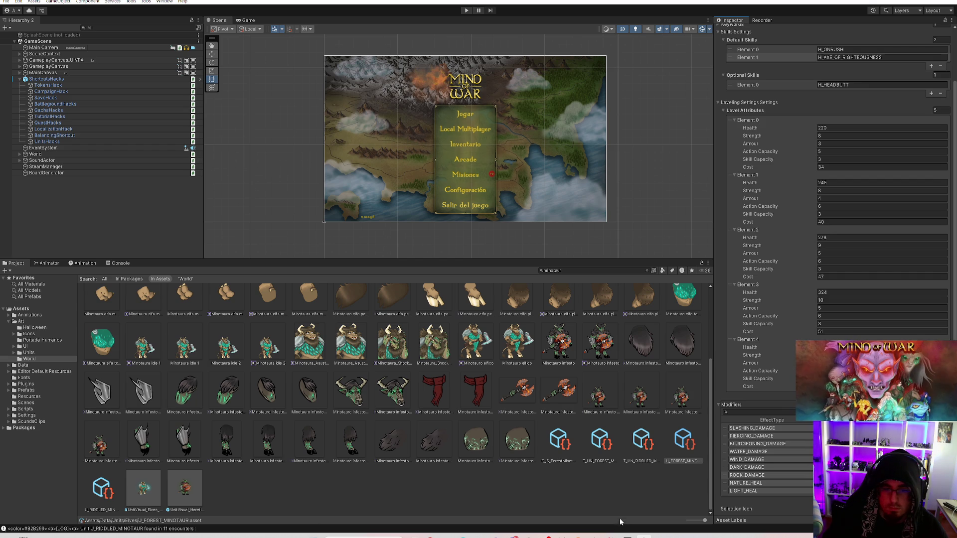
{"action": "left_click", "coordinate": [613, 504]}
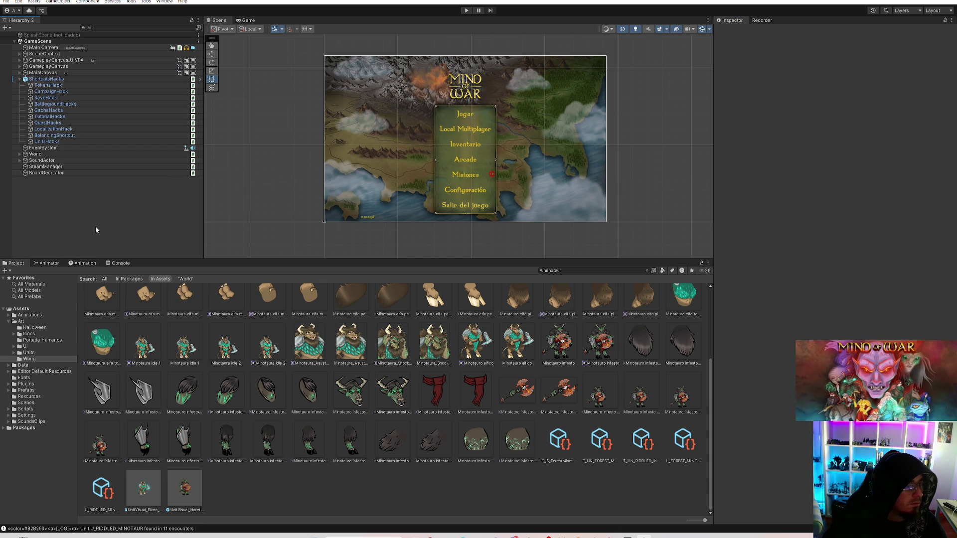
{"action": "left_click", "coordinate": [7, 1]}
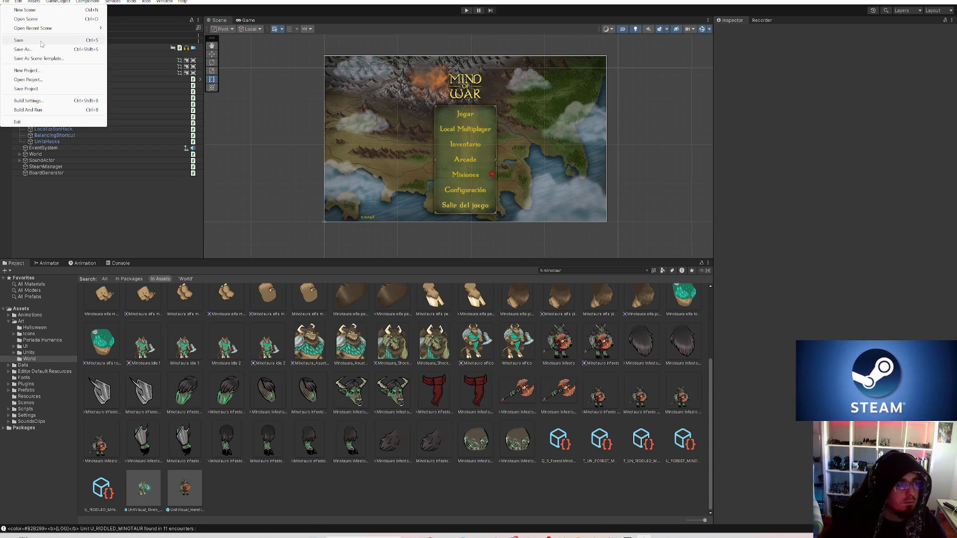
{"action": "left_click", "coordinate": [6, 1]}
{"action": "left_click", "coordinate": [7, 2]}
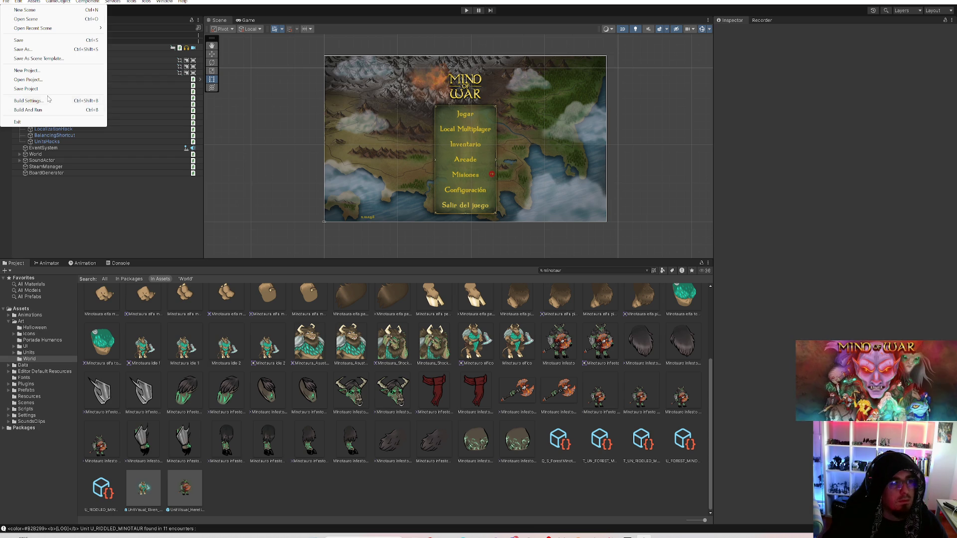
{"action": "left_click", "coordinate": [200, 92]}
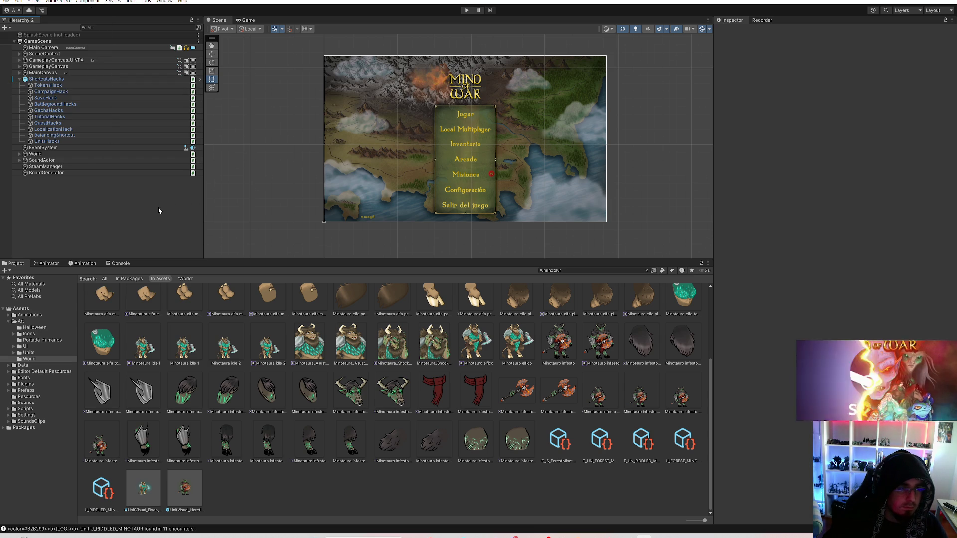
{"action": "left_click", "coordinate": [6, 2]}
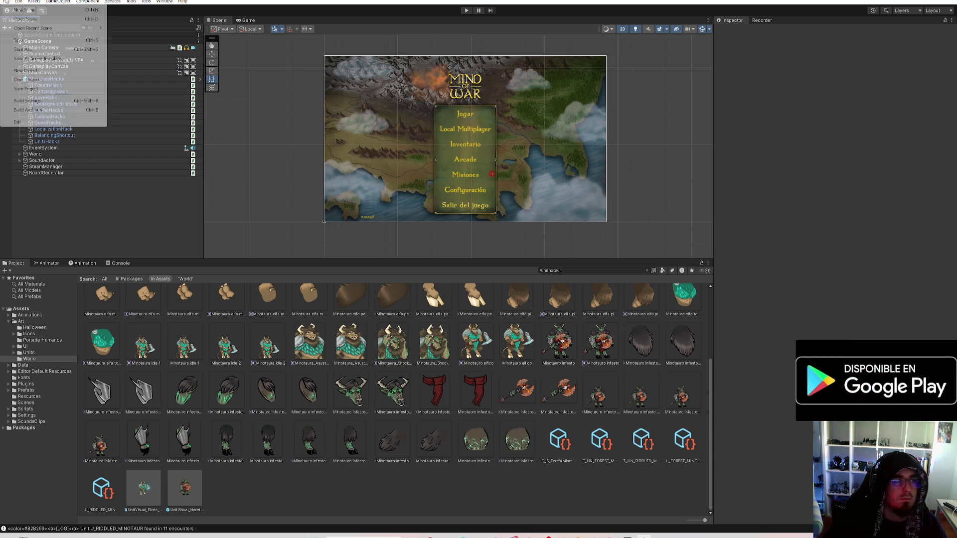
{"action": "left_click", "coordinate": [6, 1]}
{"action": "left_click", "coordinate": [8, 5]}
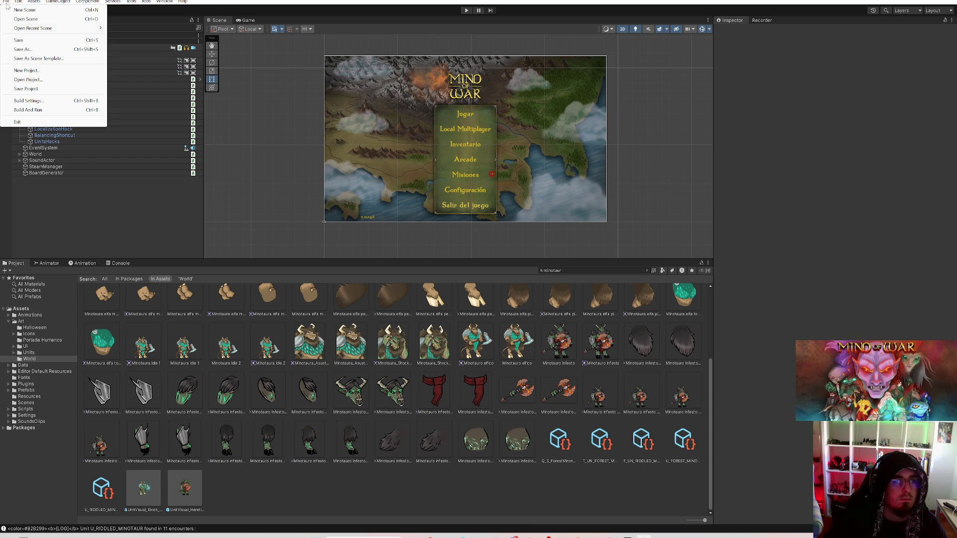
{"action": "left_click", "coordinate": [38, 88]}
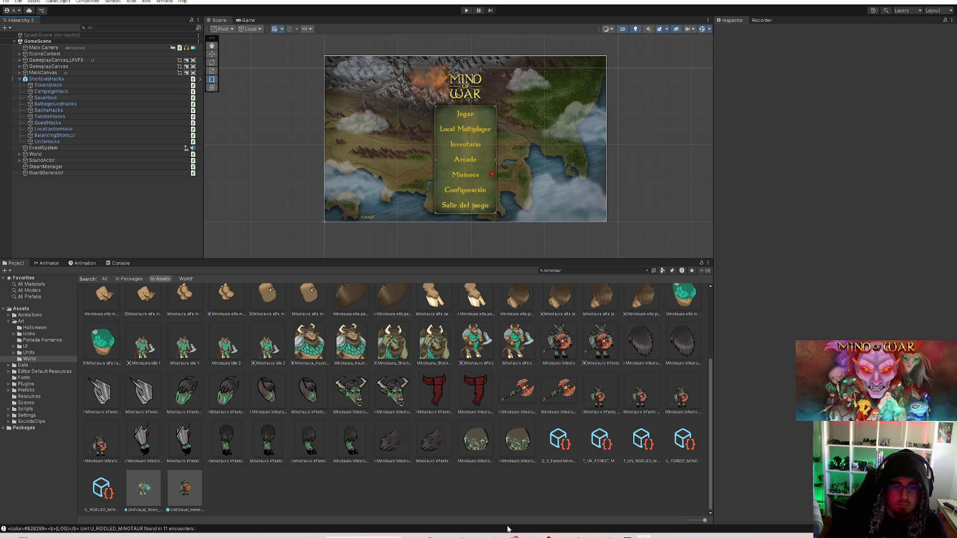
{"action": "key", "text": "alt+Tab"}
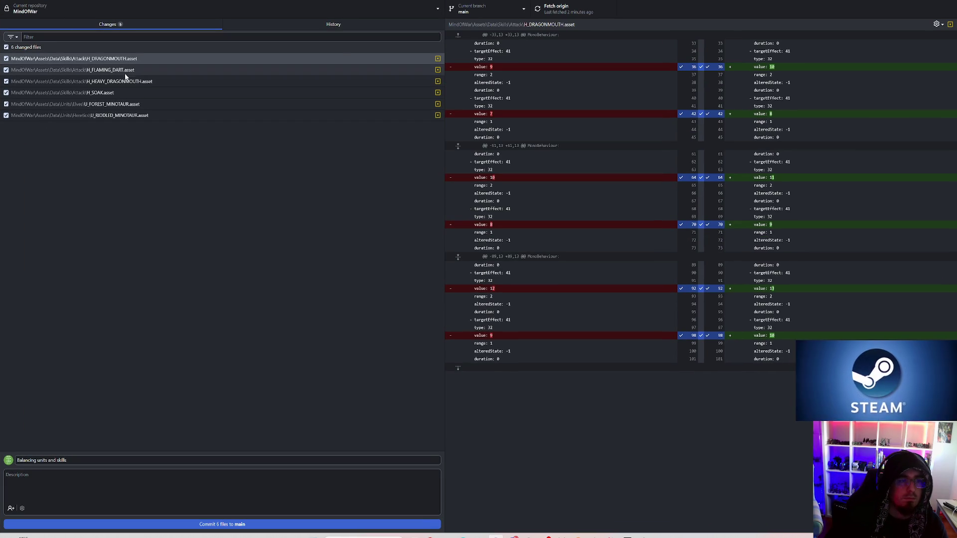
Review the diffs of H_FLAMING_DART, H_HEAVY_DRAGONMOUTH, H_SOAK and both minotaur files.
{"action": "left_click", "coordinate": [126, 74]}
{"action": "left_click", "coordinate": [131, 81]}
{"action": "left_click", "coordinate": [136, 92]}
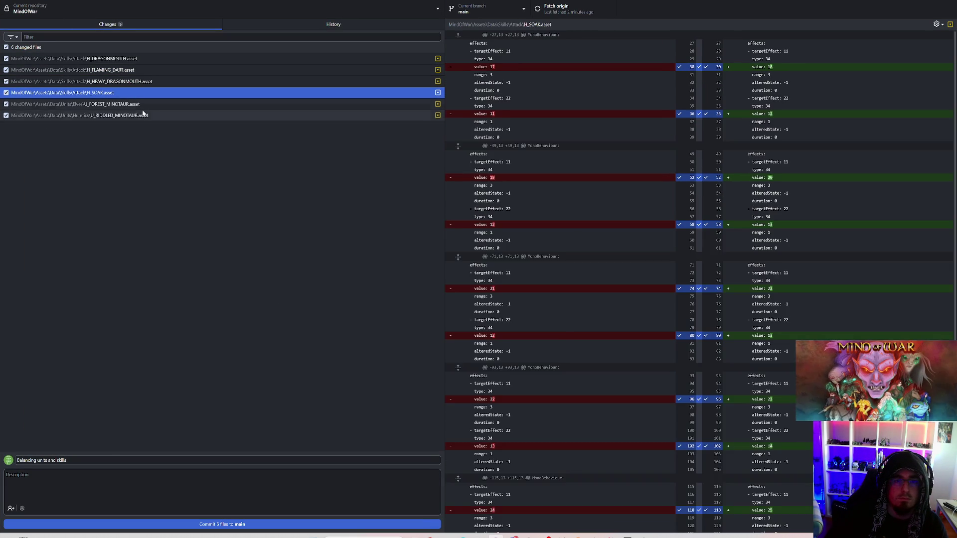
{"action": "left_click", "coordinate": [148, 118]}
{"action": "left_click", "coordinate": [149, 106]}
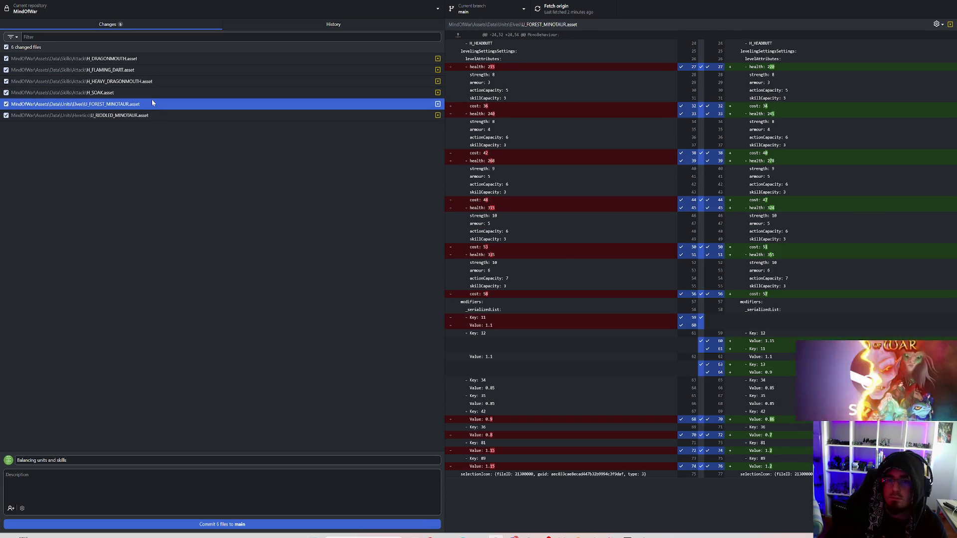
{"action": "left_click", "coordinate": [160, 114]}
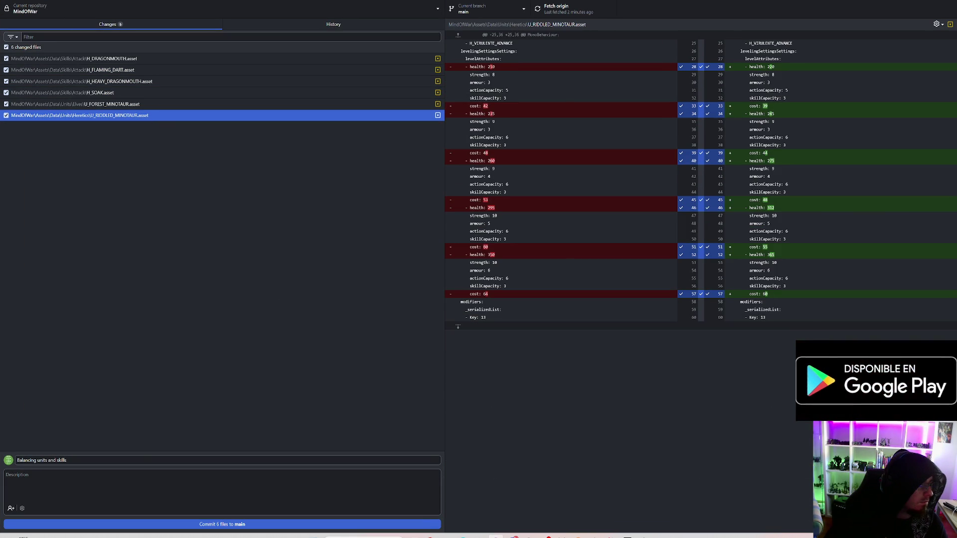
{"action": "key", "text": "alt+Tab"}
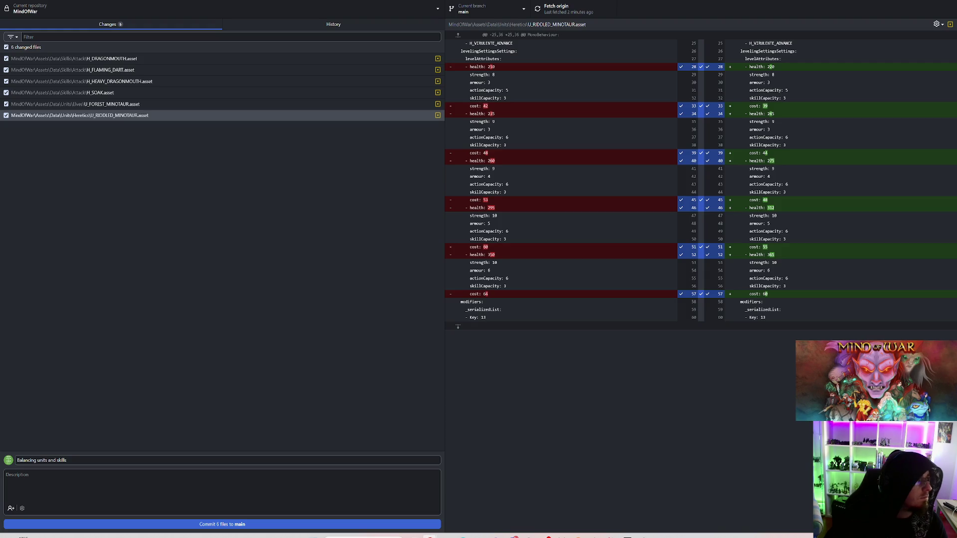
{"action": "key", "text": "alt+Tab"}
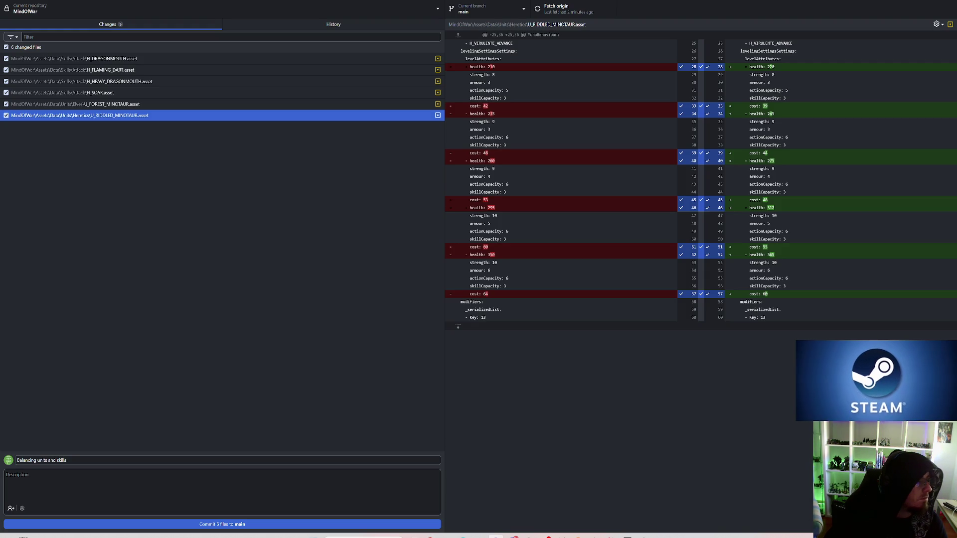
{"action": "key", "text": "alt+Tab"}
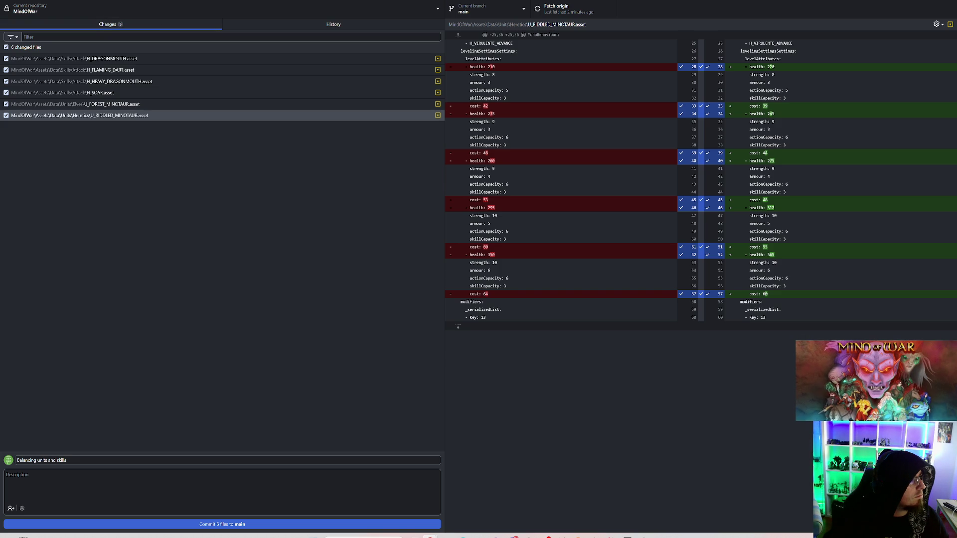
{"action": "key", "text": "alt+Tab"}
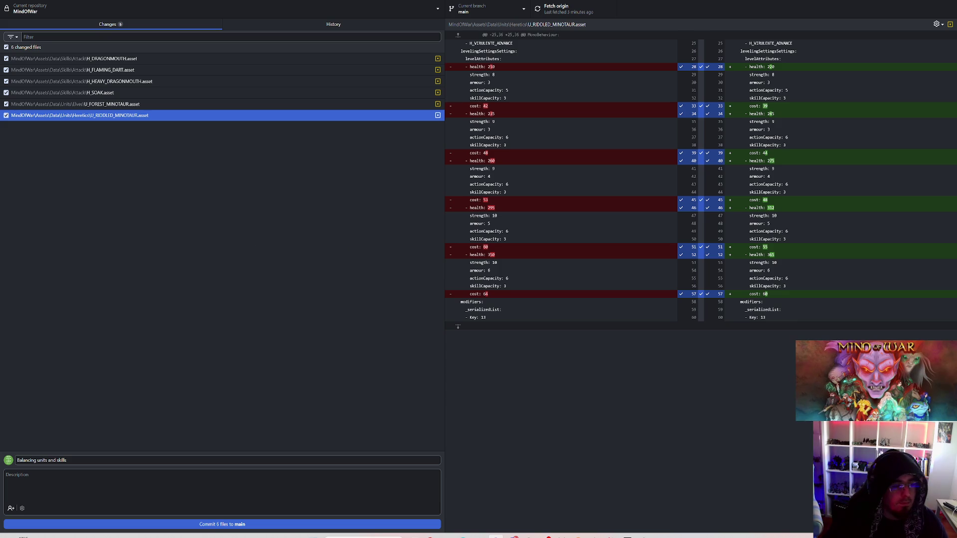
Commit the six files to main, push to origin, and minimize GitHub Desktop.
{"action": "left_click", "coordinate": [214, 524]}
{"action": "left_click", "coordinate": [572, 12]}
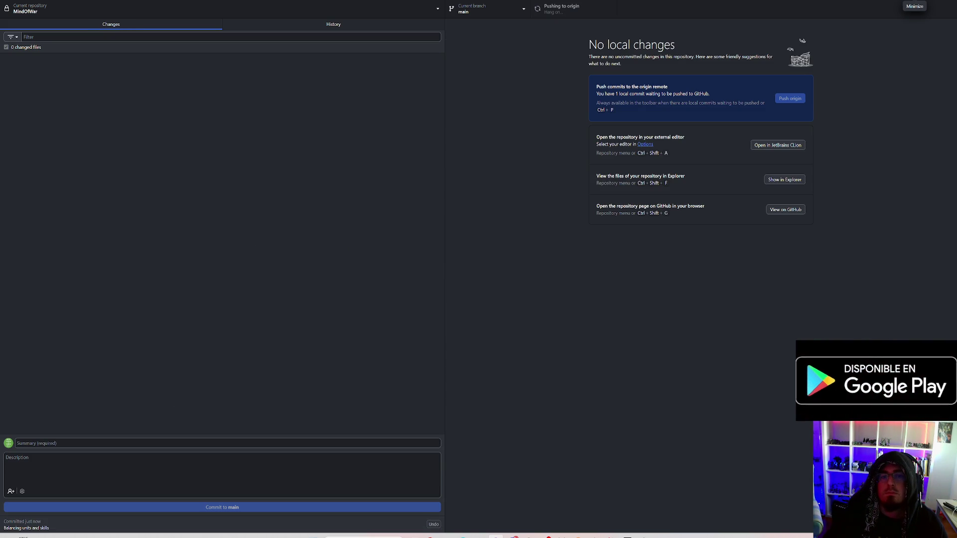
{"action": "left_click", "coordinate": [900, 7]}
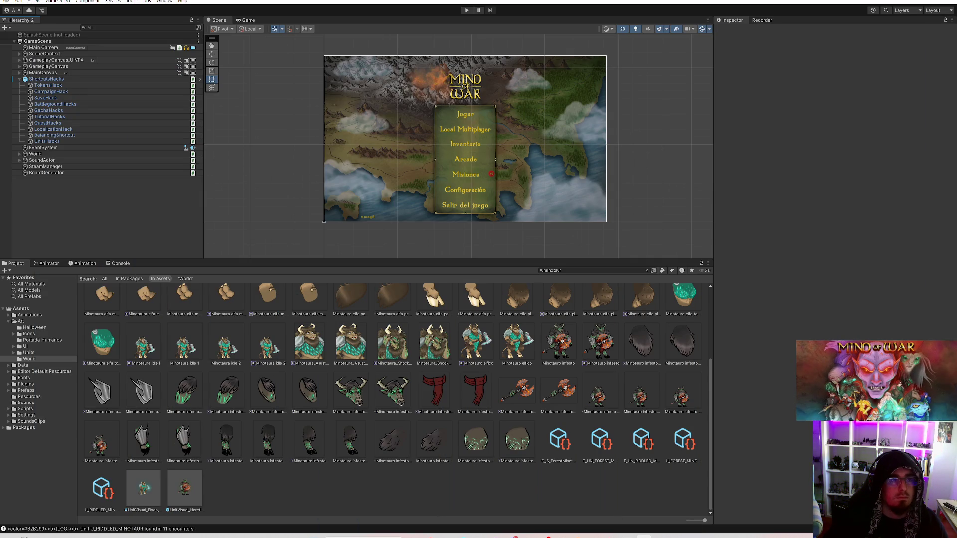
Change the Player settings Version from 1.3.14.public to 1.3.15.public via Build Settings.
{"action": "left_click", "coordinate": [6, 1]}
{"action": "left_click", "coordinate": [38, 102]}
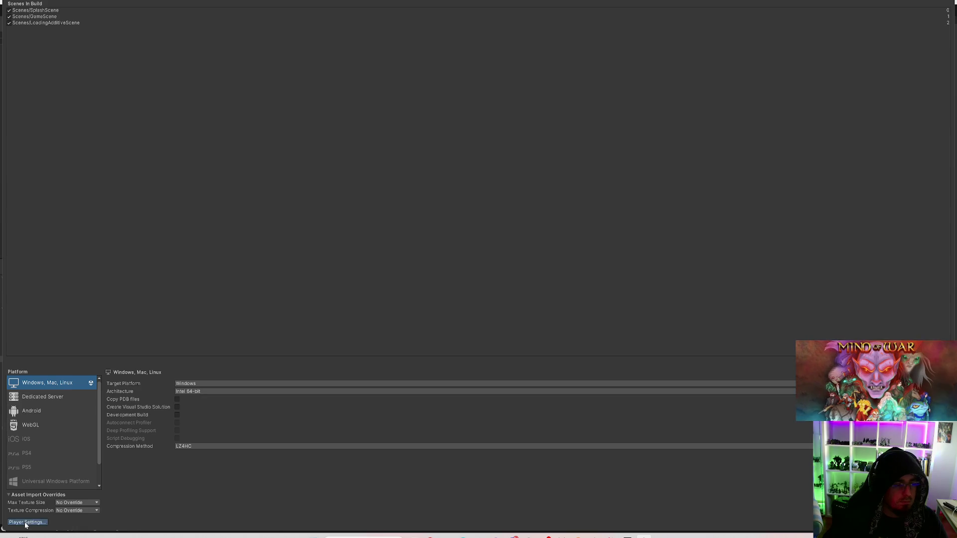
{"action": "left_click", "coordinate": [27, 523]}
{"action": "left_click", "coordinate": [220, 50]}
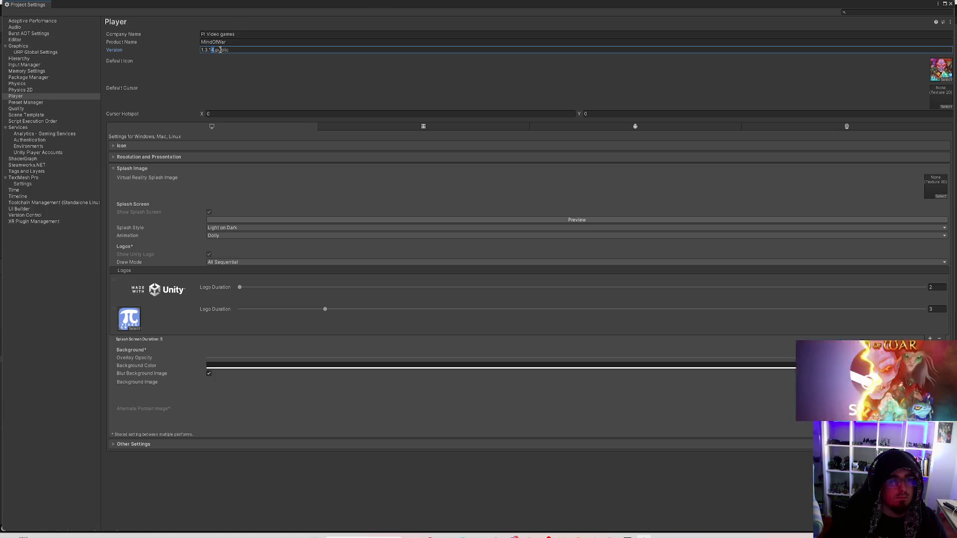
{"action": "type", "text": "5"}
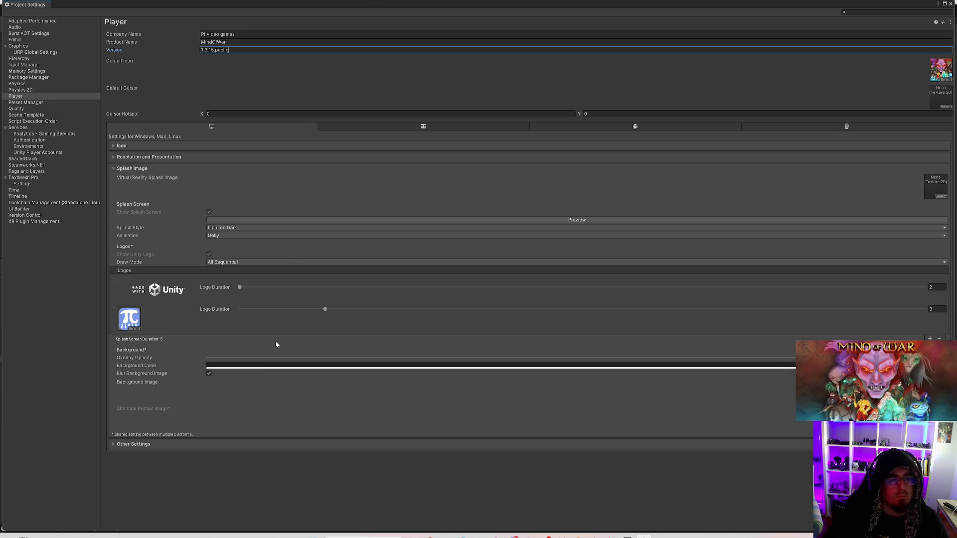
{"action": "left_click", "coordinate": [131, 444]}
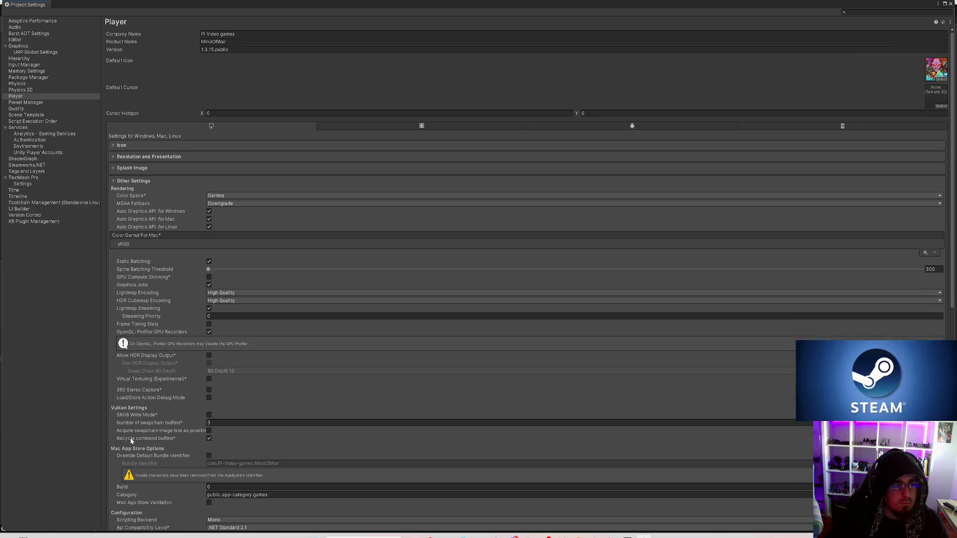
Keep Mono as the scripting backend in the Player's Other Settings.
{"action": "scroll", "coordinate": [363, 278], "scroll_direction": "down", "scroll_amount": 3}
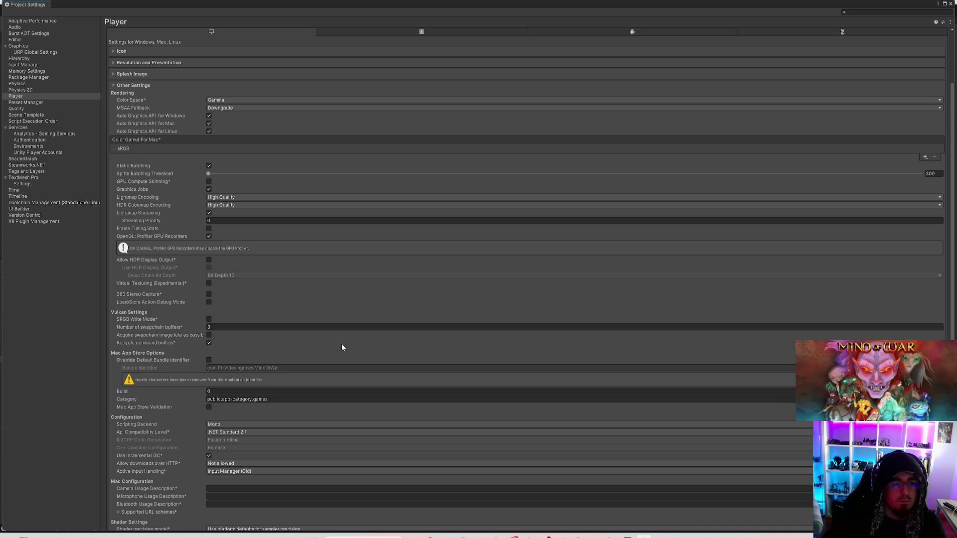
{"action": "scroll", "coordinate": [329, 344], "scroll_direction": "down", "scroll_amount": 5}
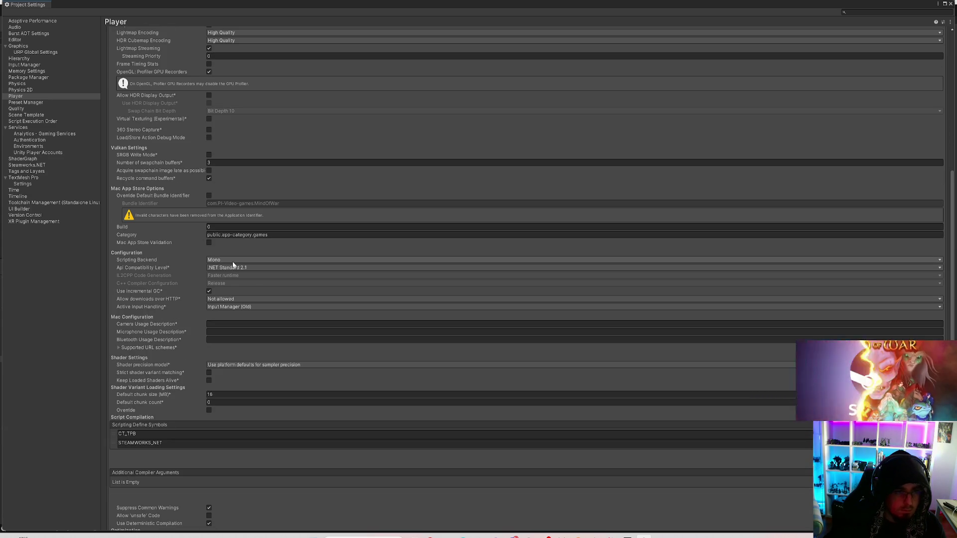
{"action": "left_click", "coordinate": [233, 261]}
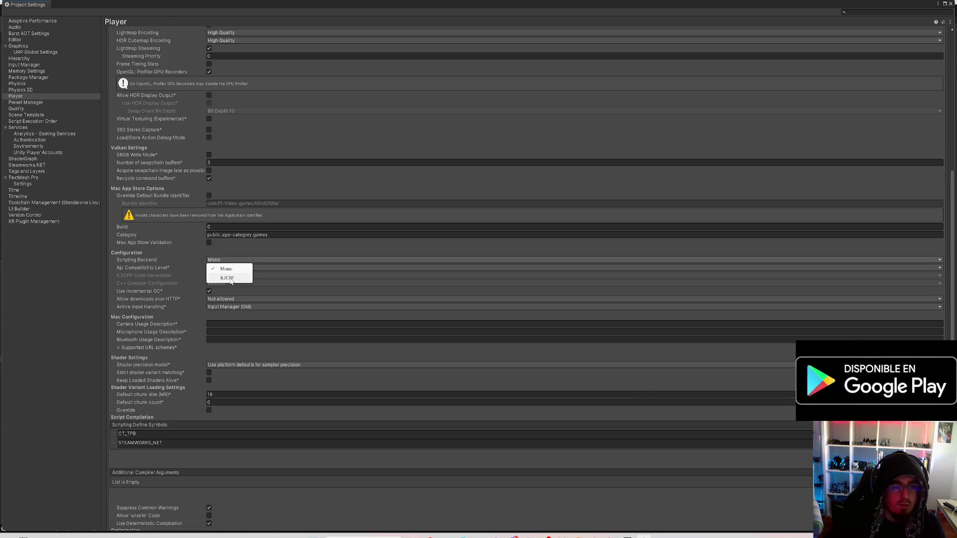
{"action": "left_click", "coordinate": [145, 263]}
{"action": "scroll", "coordinate": [213, 362], "scroll_direction": "down", "scroll_amount": 5}
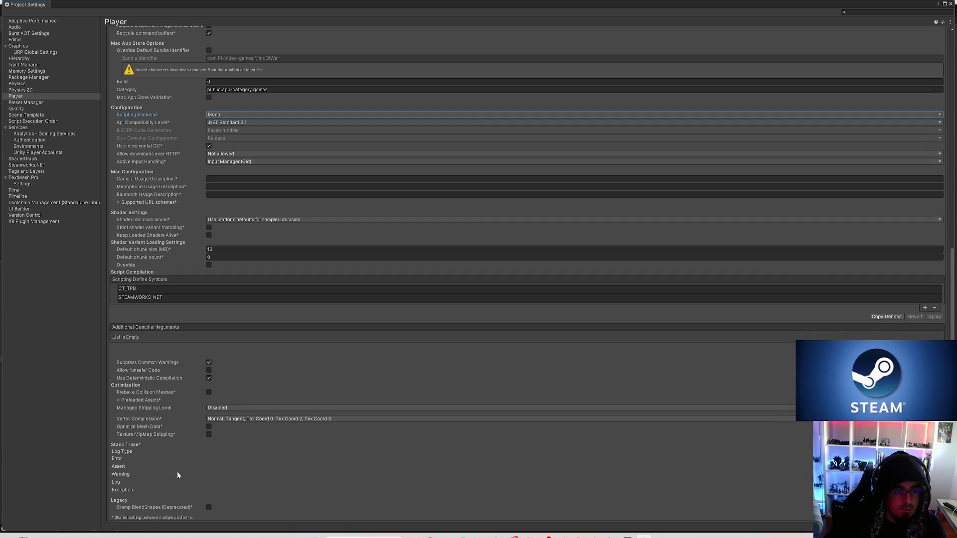
{"action": "scroll", "coordinate": [186, 295], "scroll_direction": "up", "scroll_amount": 3}
{"action": "scroll", "coordinate": [162, 103], "scroll_direction": "up", "scroll_amount": 10}
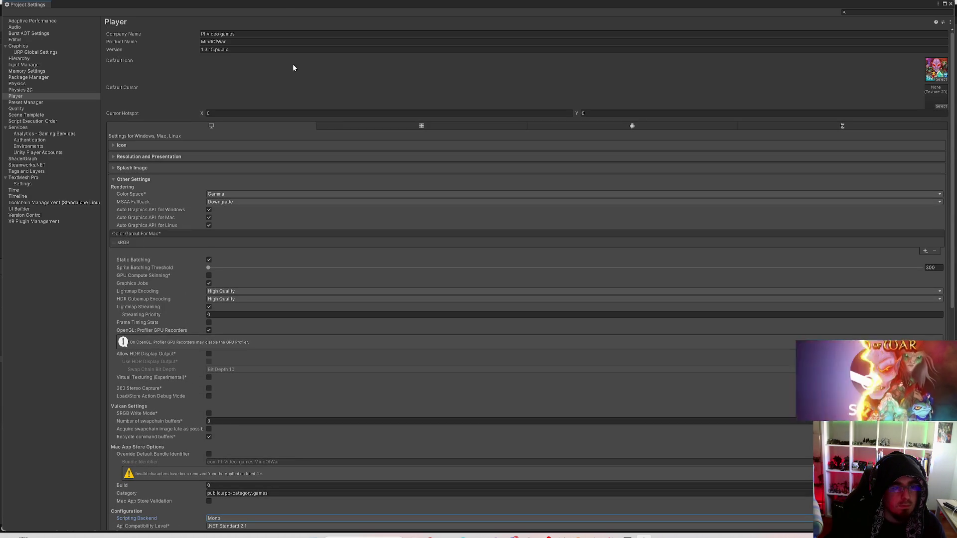
{"action": "scroll", "coordinate": [267, 289], "scroll_direction": "down", "scroll_amount": 8}
{"action": "scroll", "coordinate": [253, 325], "scroll_direction": "down", "scroll_amount": 5}
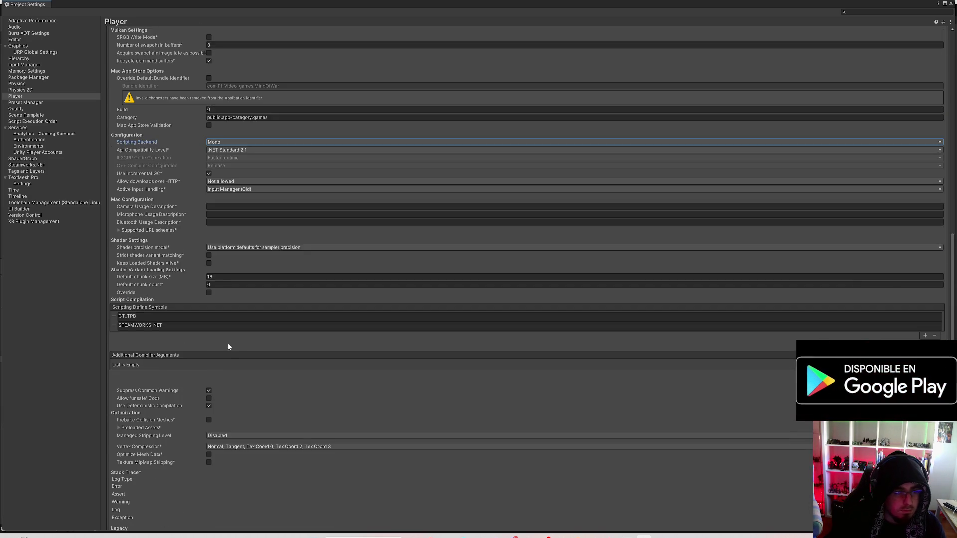
{"action": "scroll", "coordinate": [166, 394], "scroll_direction": "up", "scroll_amount": 4}
{"action": "scroll", "coordinate": [149, 175], "scroll_direction": "up", "scroll_amount": 9}
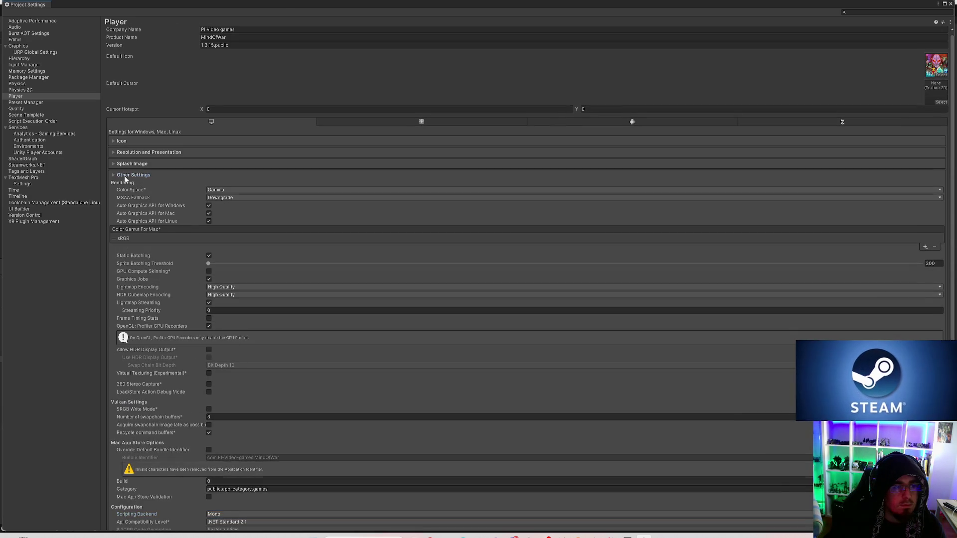
Collapse and re-expand Other Settings and look over the remaining player options.
{"action": "left_click", "coordinate": [140, 176]}
{"action": "left_click", "coordinate": [126, 180]}
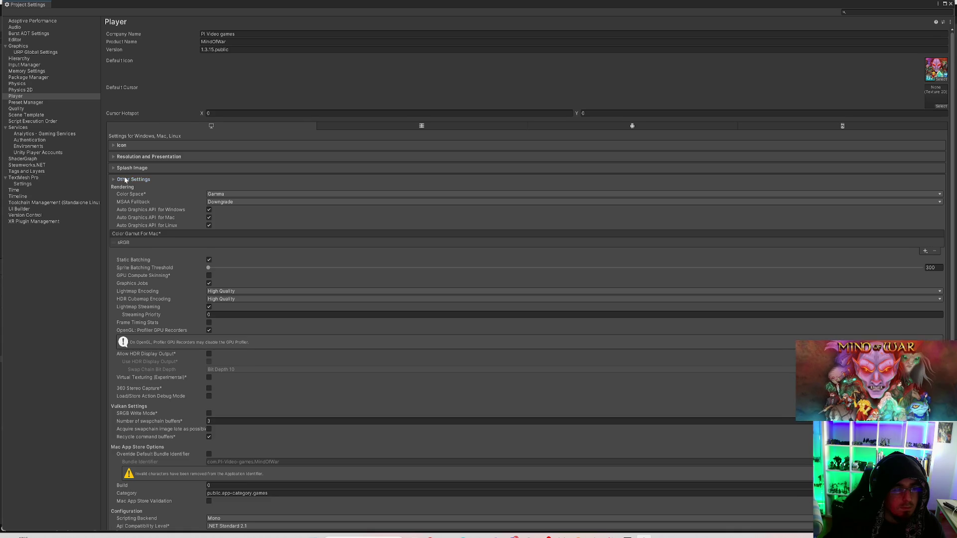
{"action": "left_click", "coordinate": [126, 180]}
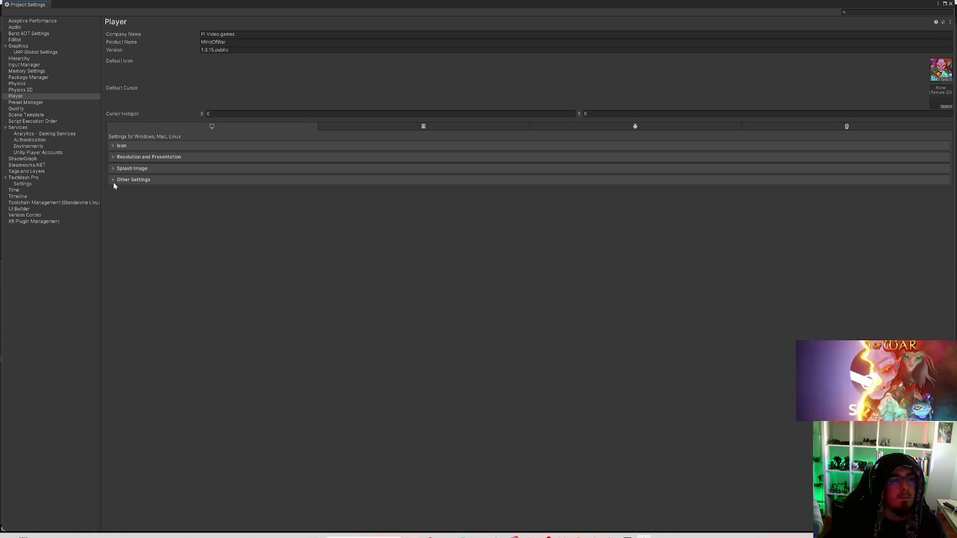
{"action": "left_click", "coordinate": [116, 180]}
{"action": "scroll", "coordinate": [158, 214], "scroll_direction": "down", "scroll_amount": 5}
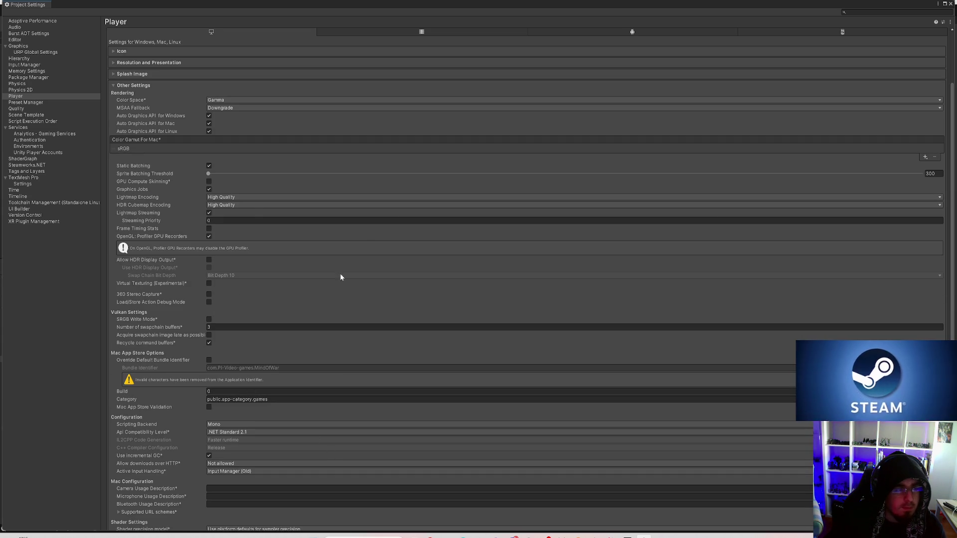
{"action": "scroll", "coordinate": [692, 248], "scroll_direction": "up", "scroll_amount": 5}
{"action": "scroll", "coordinate": [707, 251], "scroll_direction": "down", "scroll_amount": 7}
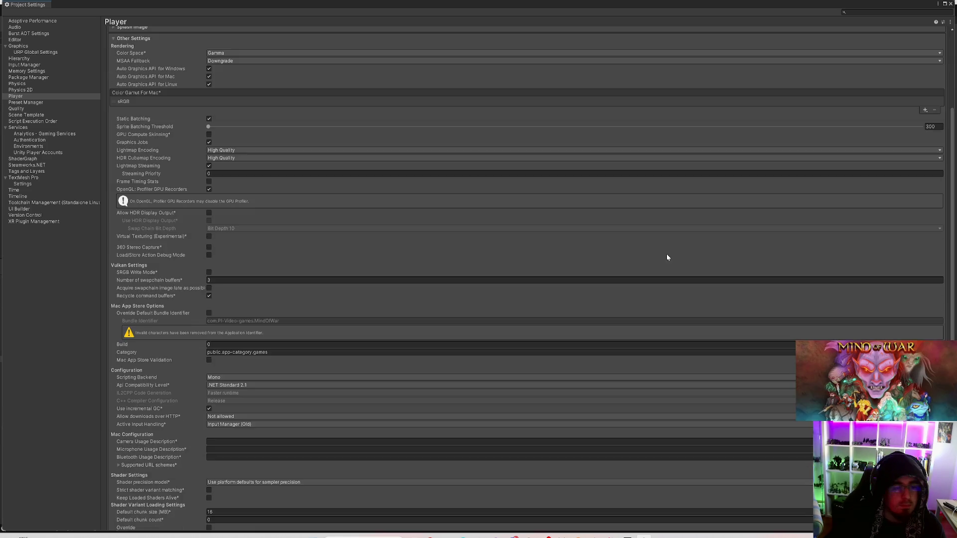
{"action": "scroll", "coordinate": [667, 257], "scroll_direction": "down", "scroll_amount": 12}
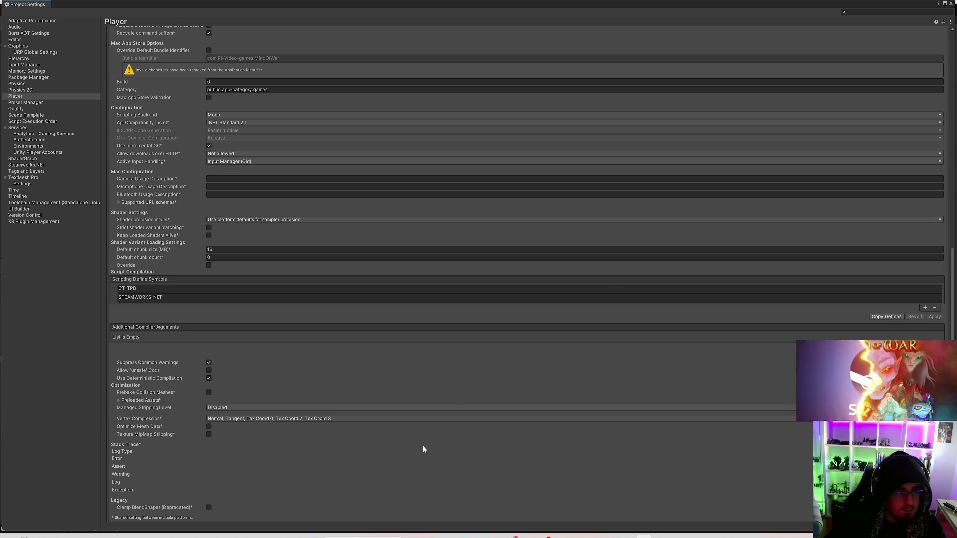
{"action": "scroll", "coordinate": [417, 450], "scroll_direction": "up", "scroll_amount": 4}
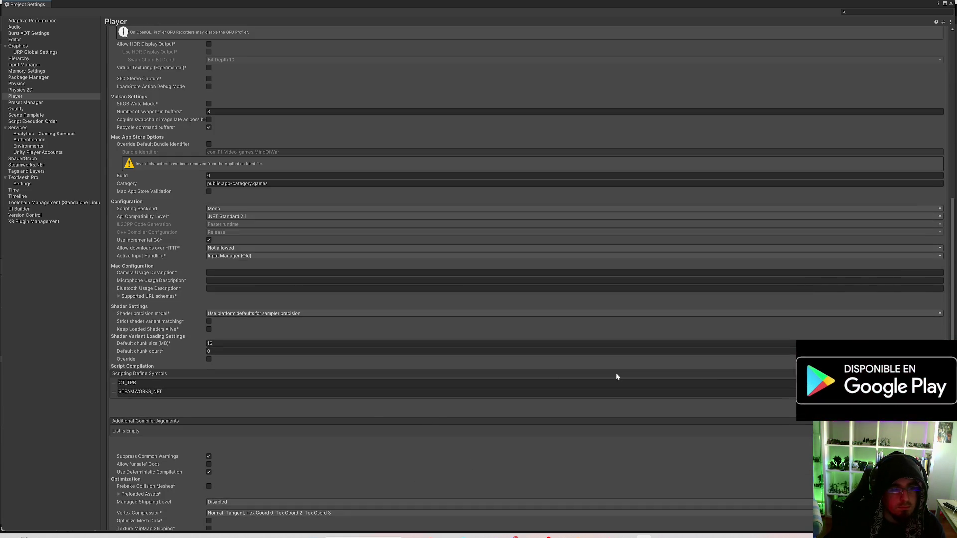
{"action": "scroll", "coordinate": [617, 377], "scroll_direction": "up", "scroll_amount": 13}
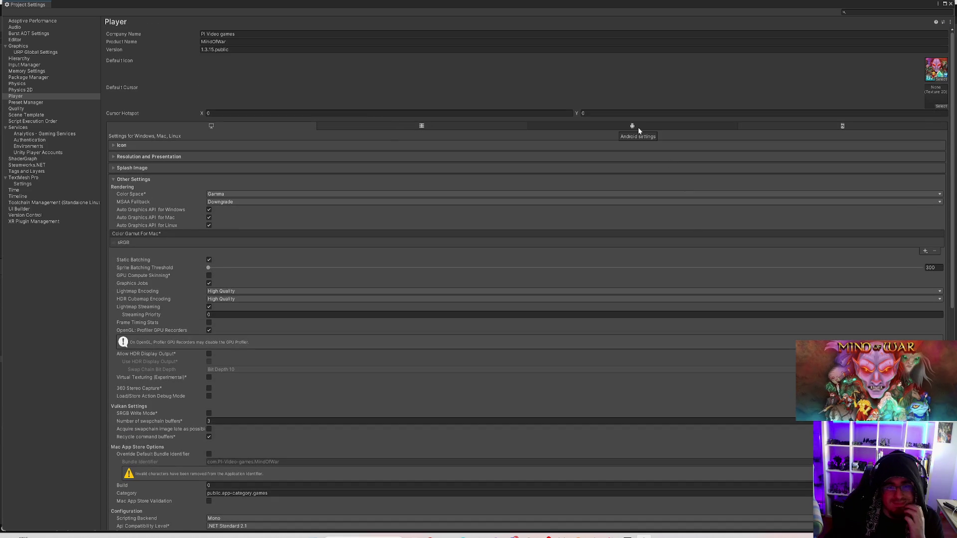
Close Project Settings and cancel the Ctrl+B build folder prompt.
{"action": "left_click", "coordinate": [951, 4]}
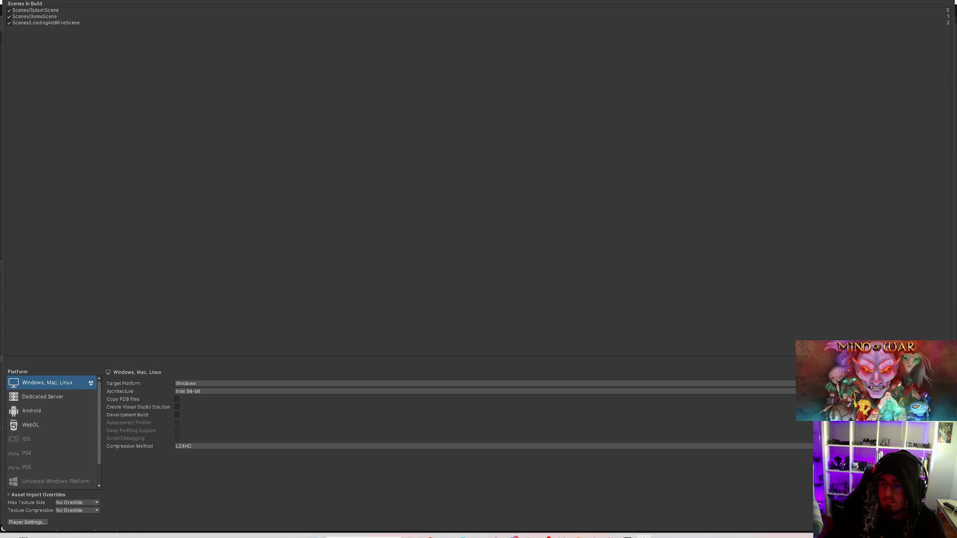
{"action": "key", "text": "ctrl+b"}
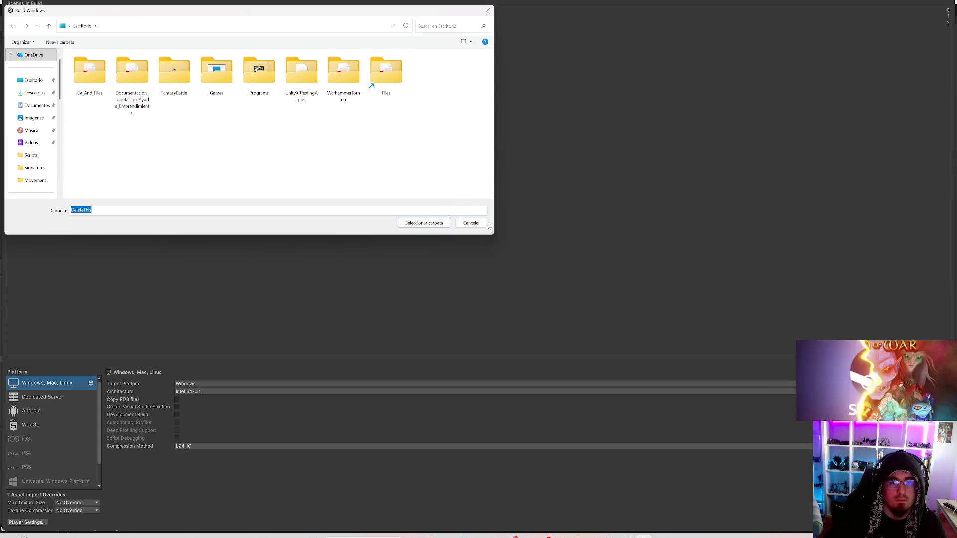
{"action": "left_click", "coordinate": [474, 224]}
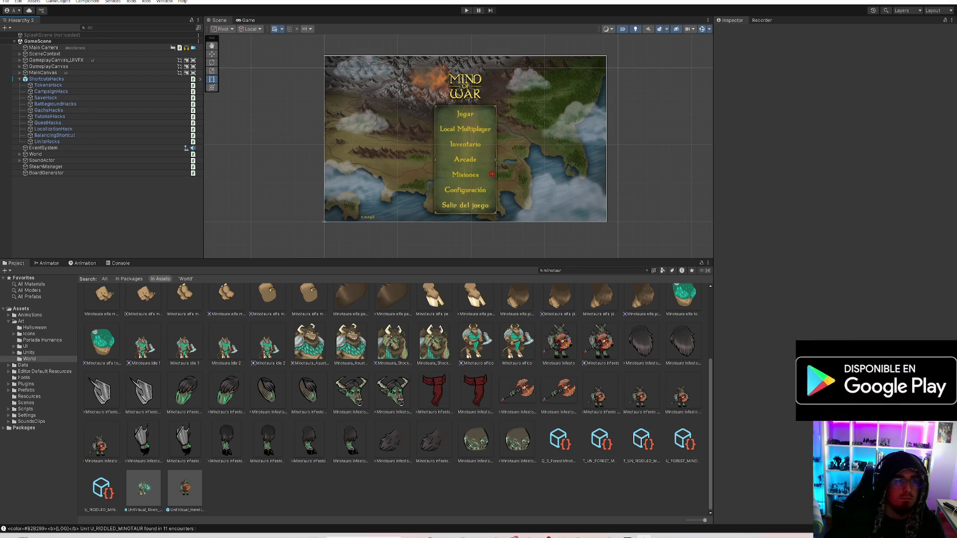
Launch Turbo Builder PRO from Window and confirm Build all for every platform.
{"action": "left_click", "coordinate": [165, 1]}
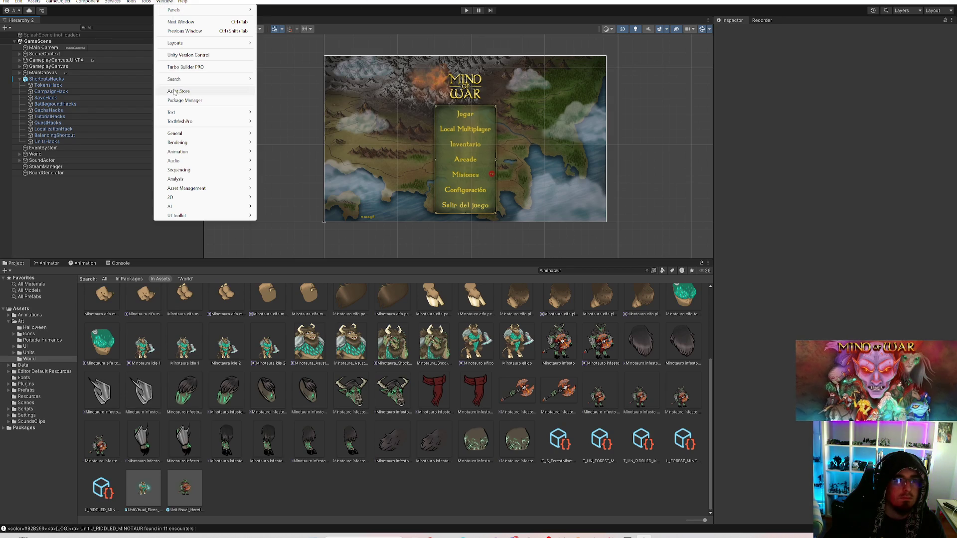
{"action": "left_click", "coordinate": [176, 68]}
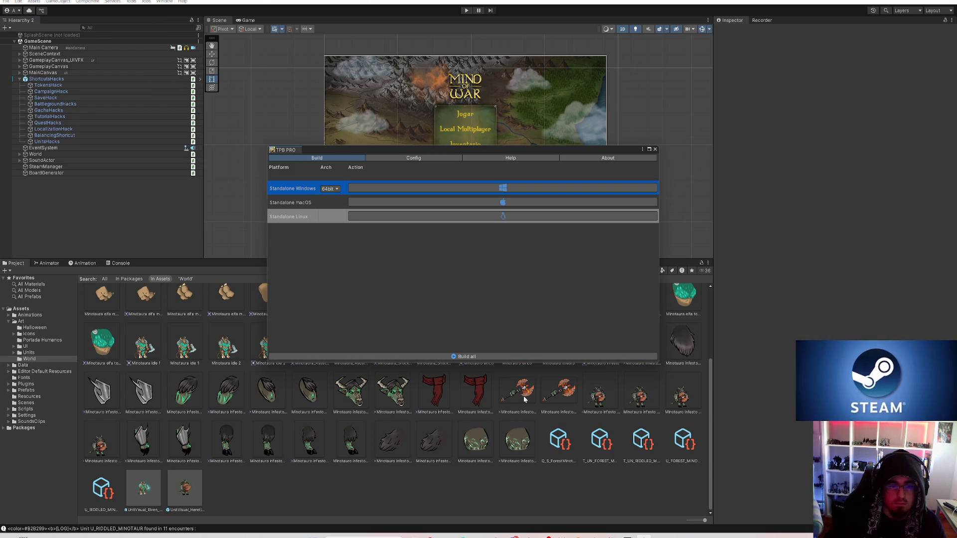
{"action": "left_click", "coordinate": [456, 358]}
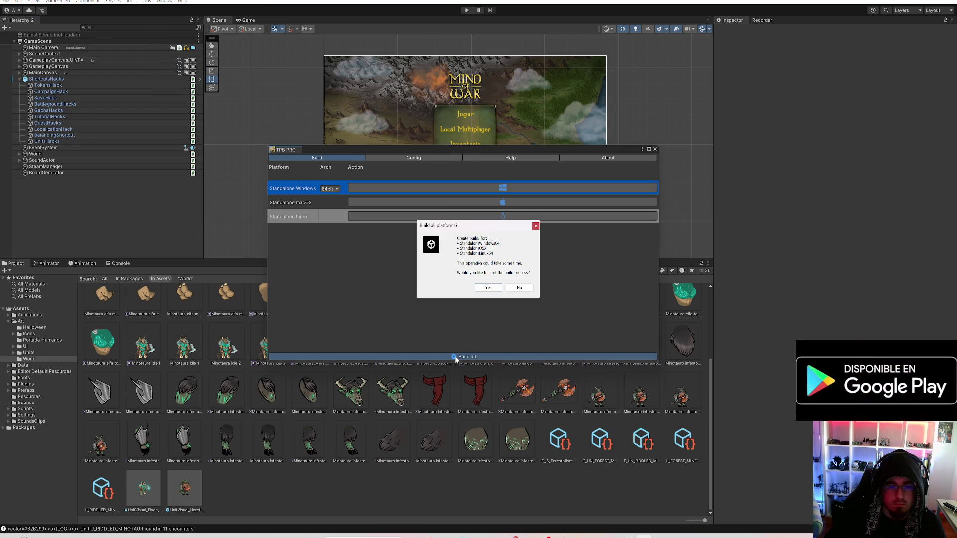
{"action": "left_click", "coordinate": [489, 289]}
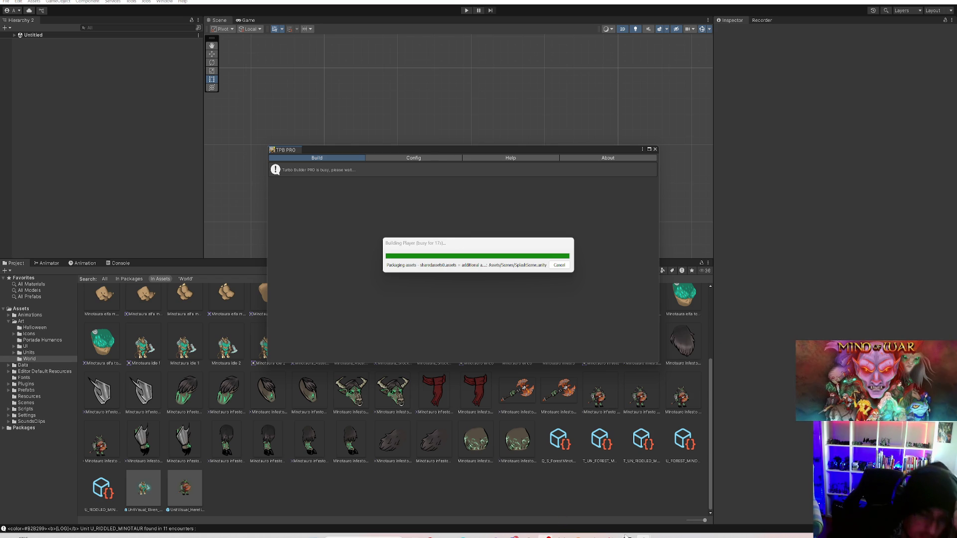
Wait for the Windows, macOS and Linux player builds to finish.
{"action": "mouse_move", "coordinate": [595, 536]}
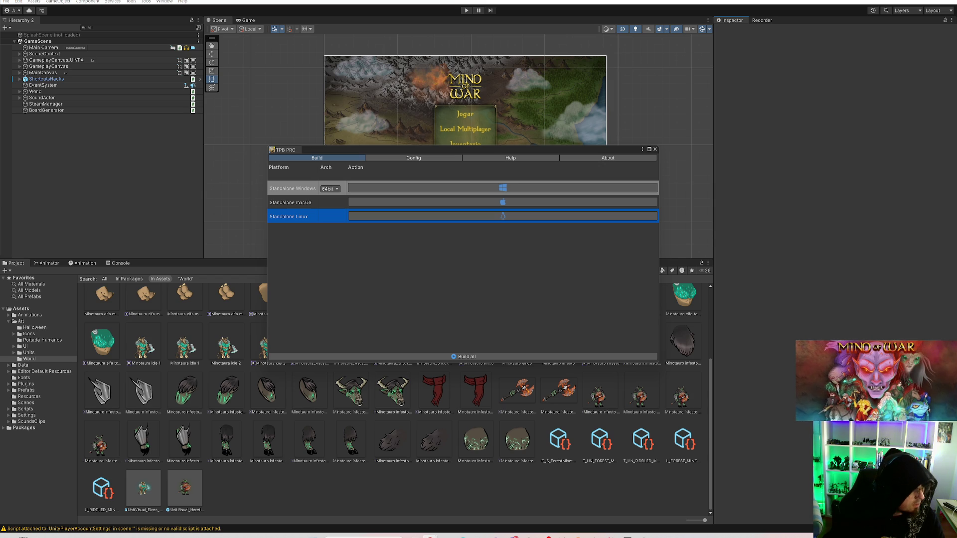
Start a screen capture and cancel it.
{"action": "key", "text": "super+shift+s"}
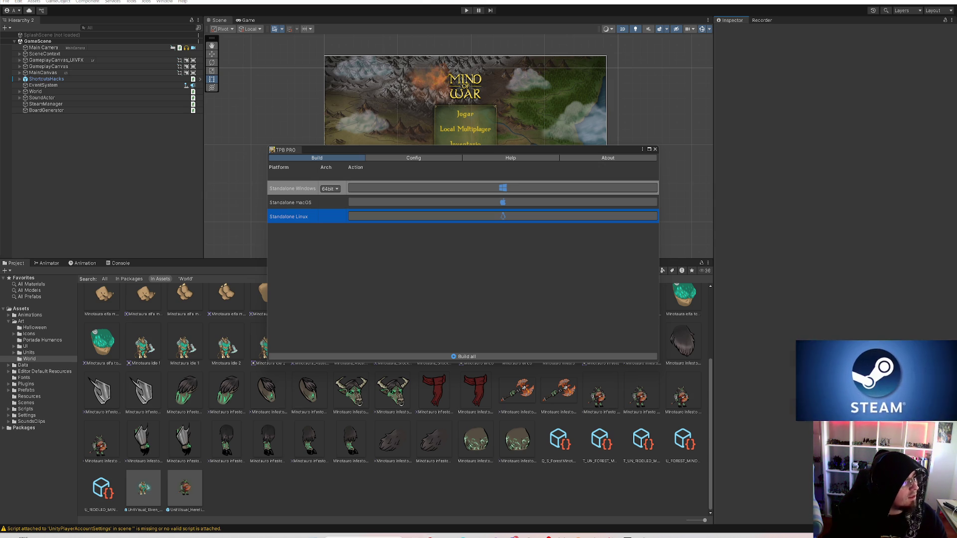
{"action": "key", "text": "Escape"}
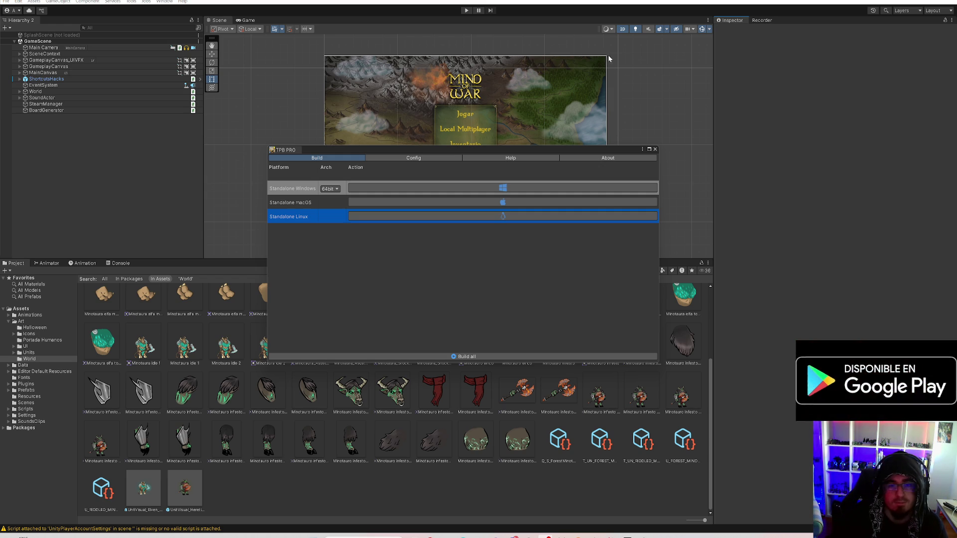
Close TPB PRO, open the Console warning, and select UnityPlayerAccountSettings in its trace.
{"action": "left_click", "coordinate": [656, 150]}
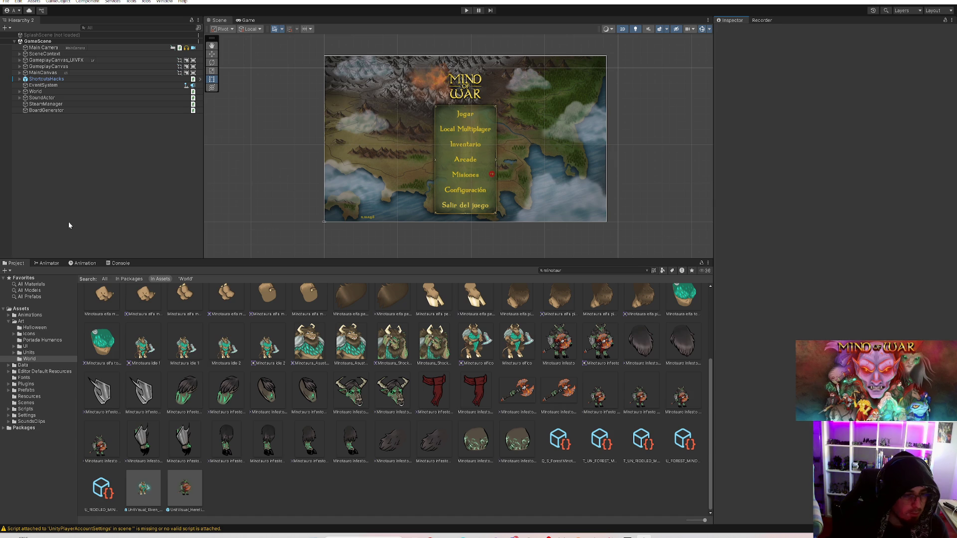
{"action": "left_click", "coordinate": [124, 263]}
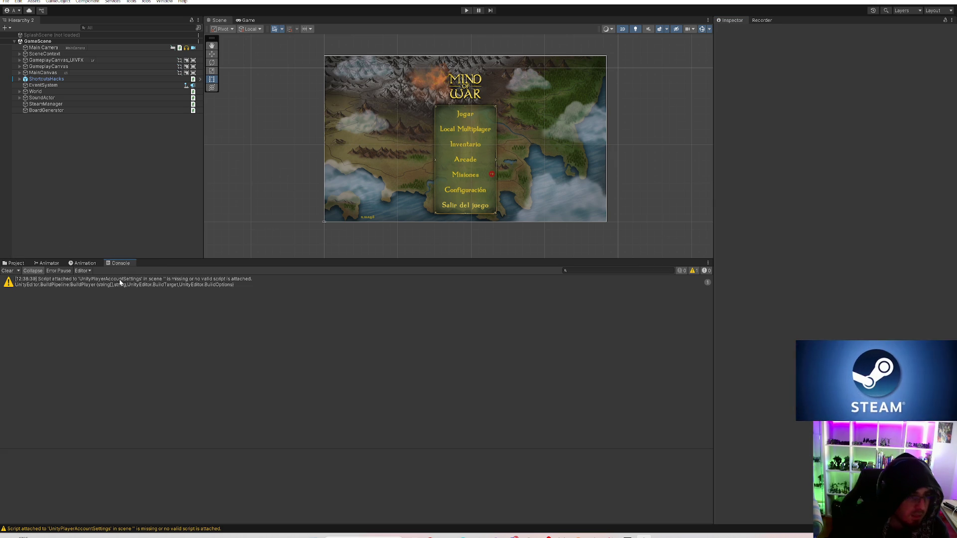
{"action": "left_click", "coordinate": [106, 285]}
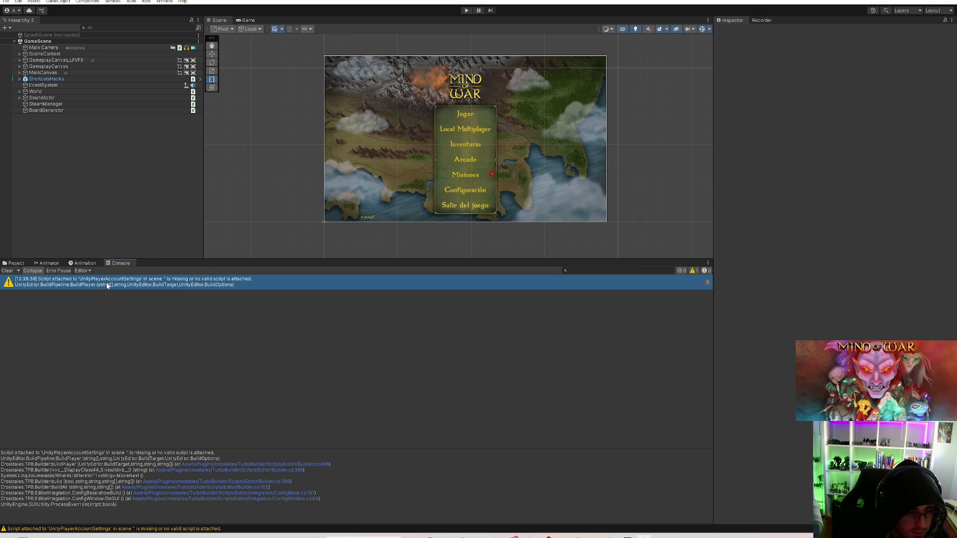
{"action": "mouse_move", "coordinate": [54, 454]}
{"action": "left_mouse_down"}
{"action": "mouse_move", "coordinate": [224, 461]}
{"action": "mouse_move", "coordinate": [234, 452]}
{"action": "left_mouse_up"}
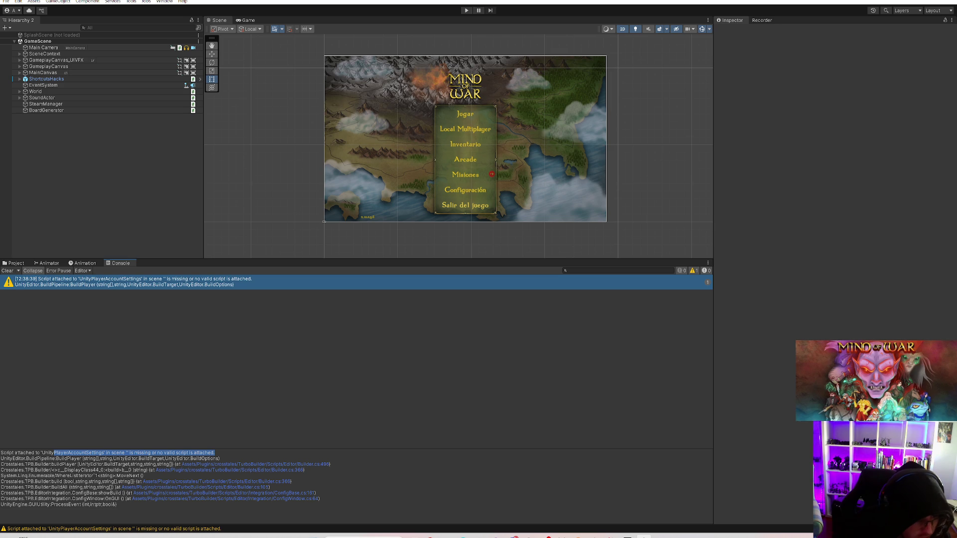
{"action": "left_click", "coordinate": [72, 455]}
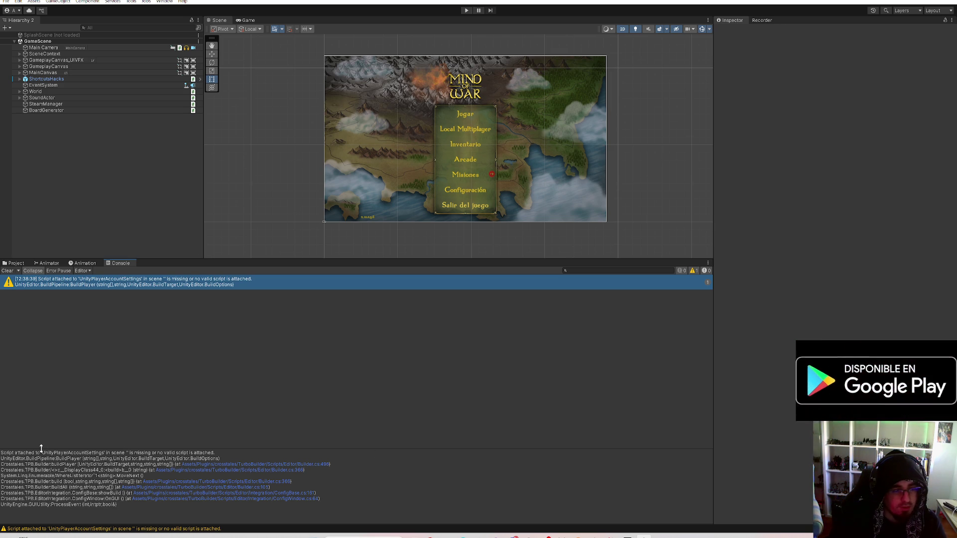
{"action": "left_click_drag", "start_coordinate": [44, 452], "coordinate": [105, 456]}
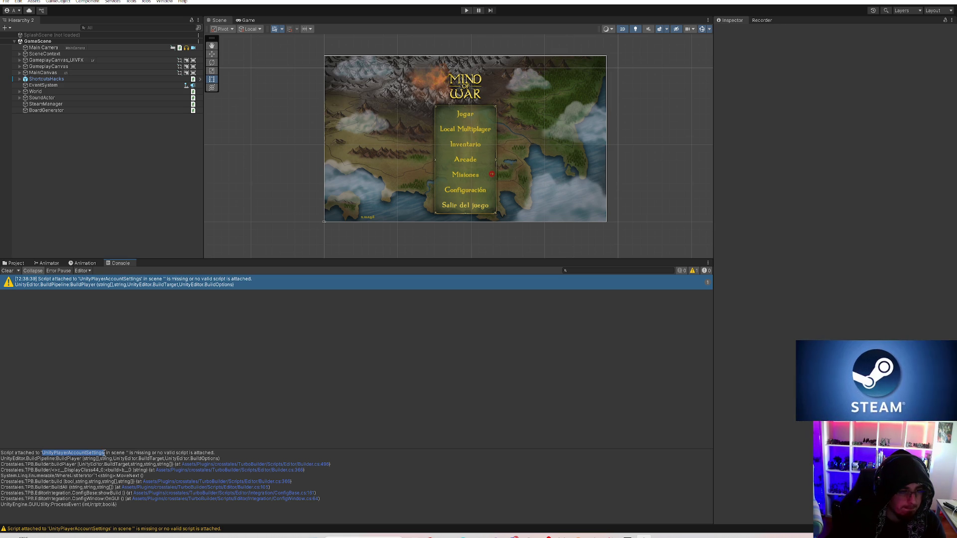
Collapse the Art folder, then switch to the Stratos job listing and maximize it.
{"action": "left_click", "coordinate": [14, 263]}
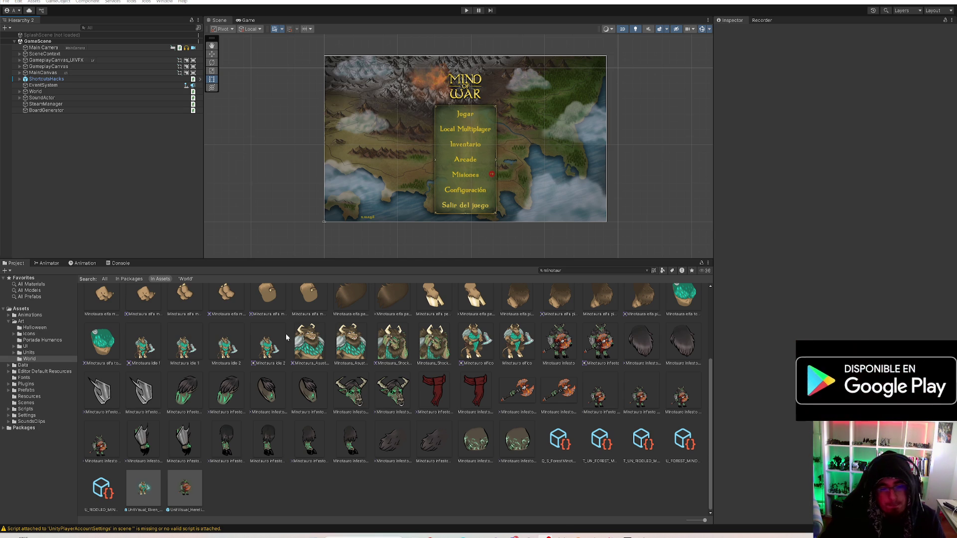
{"action": "scroll", "coordinate": [624, 389], "scroll_direction": "up", "scroll_amount": 1}
{"action": "scroll", "coordinate": [624, 389], "scroll_direction": "up", "scroll_amount": 4}
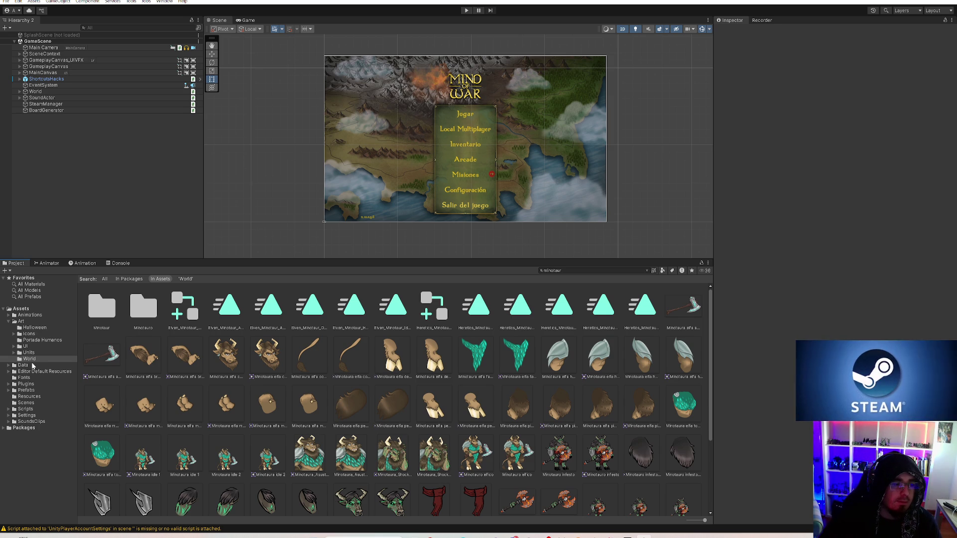
{"action": "left_click", "coordinate": [14, 322]}
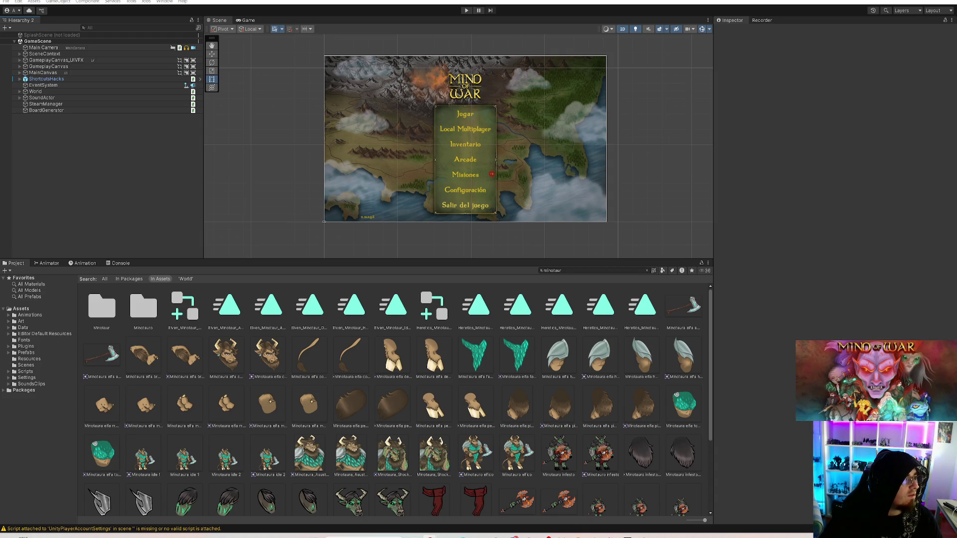
{"action": "key", "text": "alt+Tab"}
{"action": "key", "text": "super+Up"}
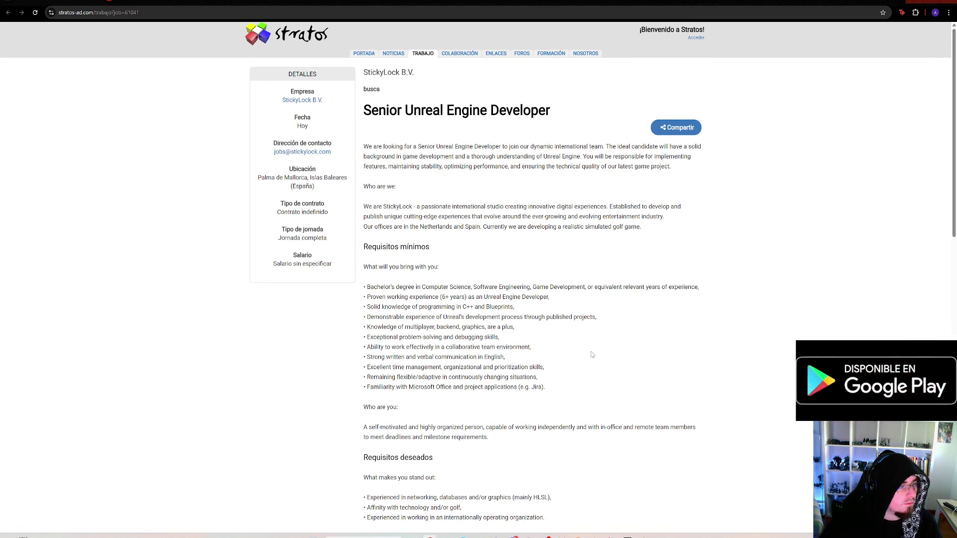
{"action": "scroll", "coordinate": [545, 384], "scroll_direction": "down", "scroll_amount": 2}
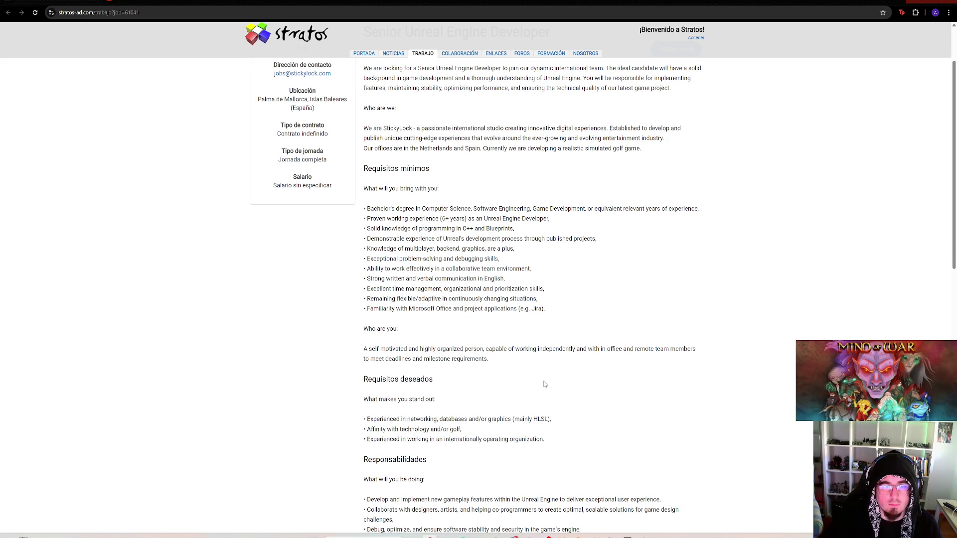
{"action": "mouse_move", "coordinate": [394, 208]}
{"action": "left_mouse_down"}
{"action": "mouse_move", "coordinate": [551, 219]}
{"action": "mouse_move", "coordinate": [727, 198]}
{"action": "mouse_move", "coordinate": [469, 208]}
{"action": "mouse_move", "coordinate": [644, 208]}
{"action": "left_mouse_up"}
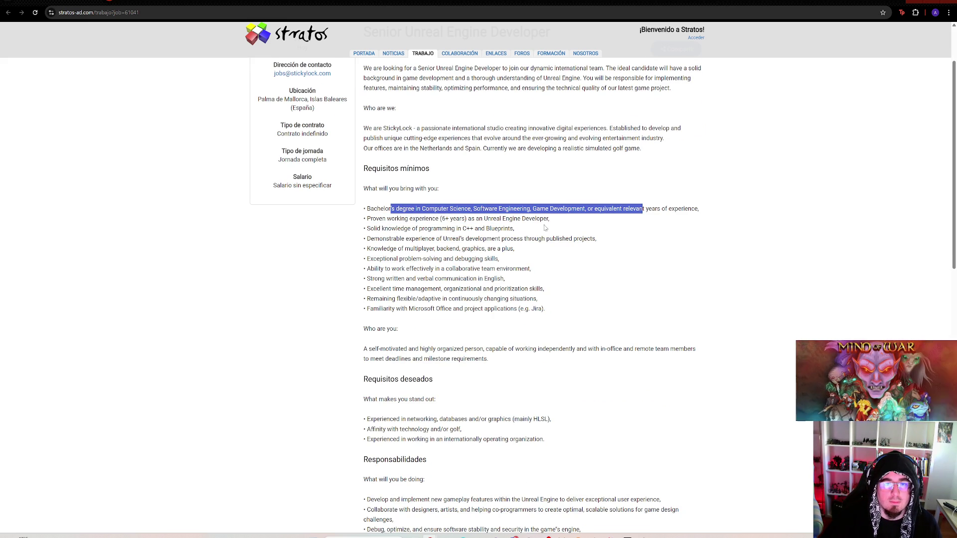
{"action": "mouse_move", "coordinate": [373, 220]}
{"action": "left_mouse_down"}
{"action": "mouse_move", "coordinate": [536, 219]}
{"action": "mouse_move", "coordinate": [368, 225]}
{"action": "left_mouse_up"}
{"action": "left_click", "coordinate": [553, 220]}
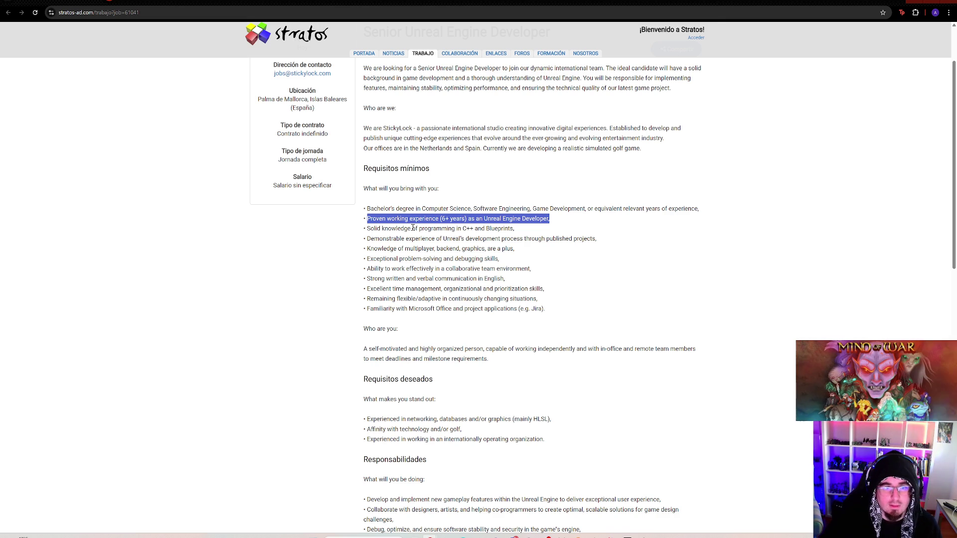
{"action": "mouse_move", "coordinate": [382, 229]}
{"action": "left_mouse_down"}
{"action": "mouse_move", "coordinate": [449, 229]}
{"action": "mouse_move", "coordinate": [368, 229]}
{"action": "left_mouse_up"}
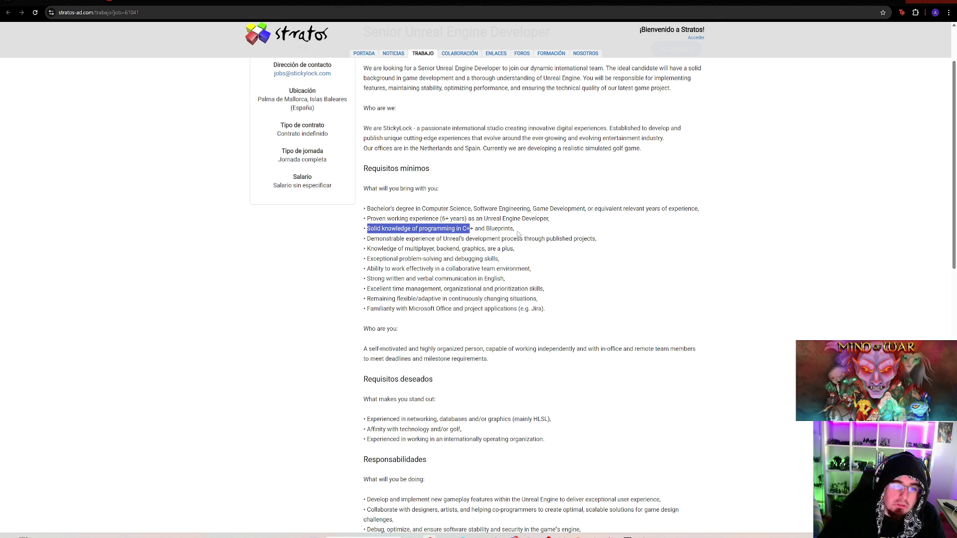
{"action": "mouse_move", "coordinate": [517, 231]}
{"action": "left_mouse_down"}
{"action": "mouse_move", "coordinate": [304, 193]}
{"action": "mouse_move", "coordinate": [368, 227]}
{"action": "left_mouse_up"}
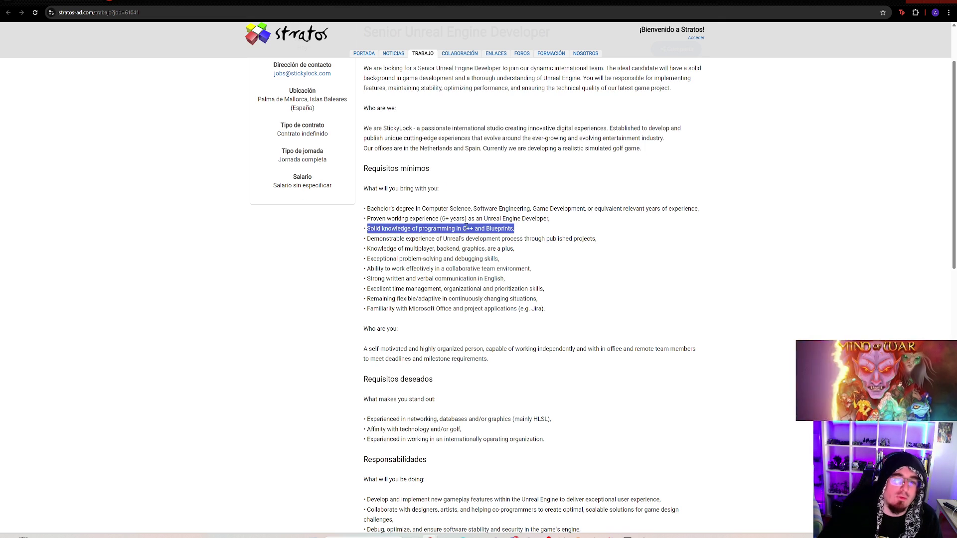
{"action": "mouse_move", "coordinate": [551, 219]}
{"action": "left_mouse_down"}
{"action": "mouse_move", "coordinate": [303, 194]}
{"action": "mouse_move", "coordinate": [393, 228]}
{"action": "mouse_move", "coordinate": [368, 219]}
{"action": "mouse_move", "coordinate": [368, 227]}
{"action": "mouse_move", "coordinate": [586, 230]}
{"action": "left_mouse_up"}
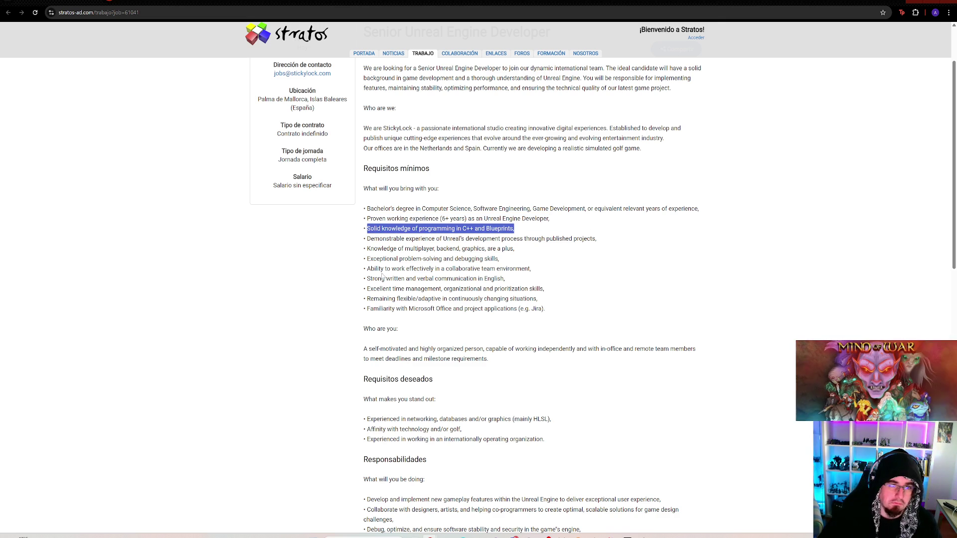
{"action": "left_click", "coordinate": [395, 237]}
{"action": "left_click_drag", "start_coordinate": [370, 229], "coordinate": [530, 232]}
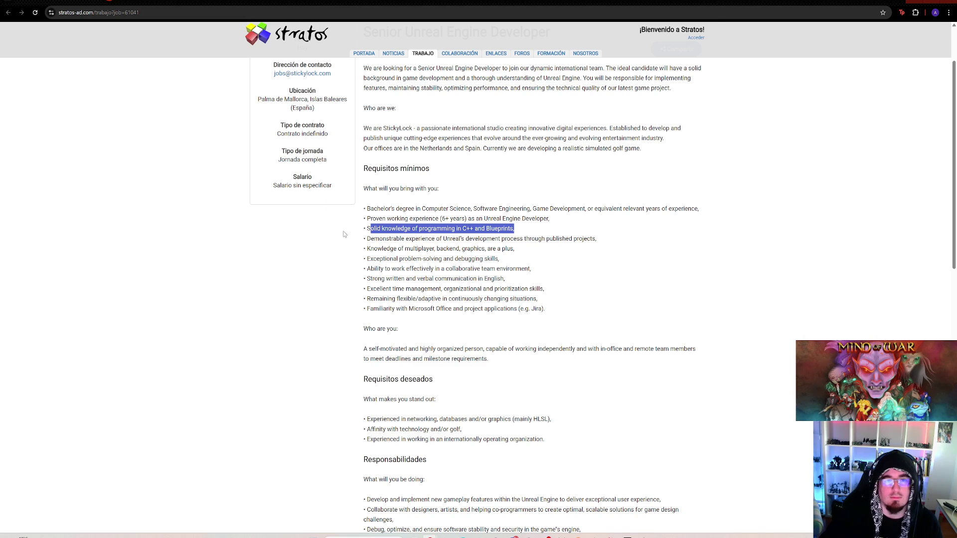
{"action": "left_click", "coordinate": [370, 230]}
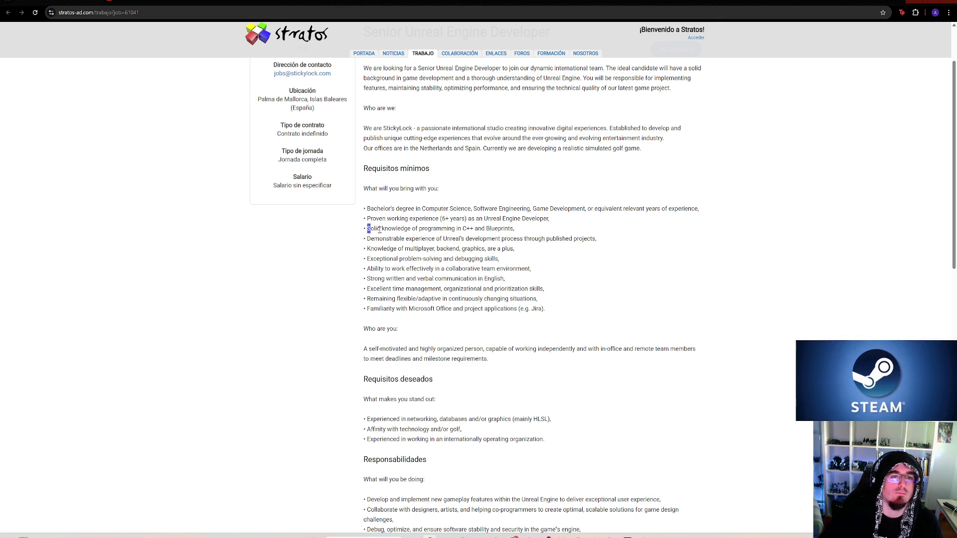
{"action": "left_click_drag", "start_coordinate": [368, 230], "coordinate": [516, 230]}
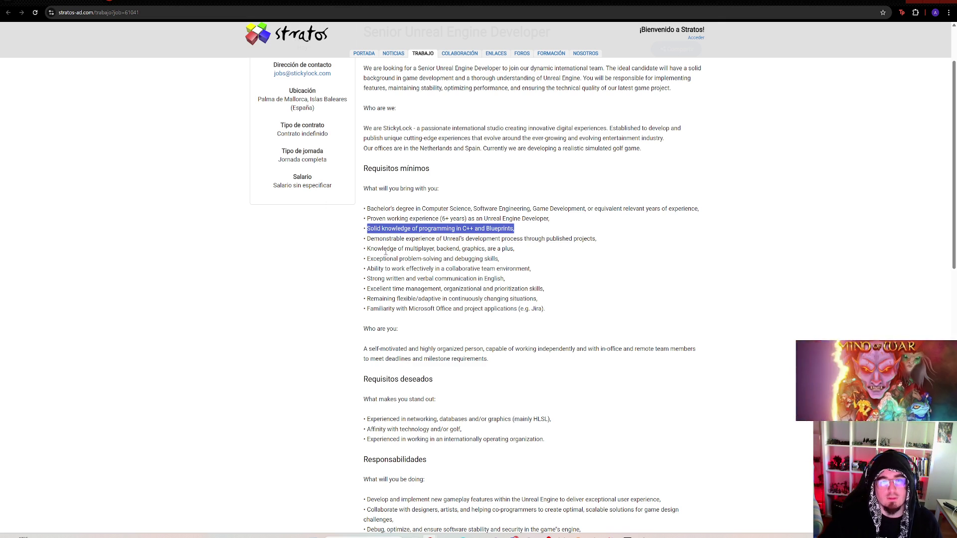
{"action": "mouse_move", "coordinate": [376, 242]}
{"action": "left_mouse_down"}
{"action": "mouse_move", "coordinate": [444, 249]}
{"action": "mouse_move", "coordinate": [606, 241]}
{"action": "left_mouse_up"}
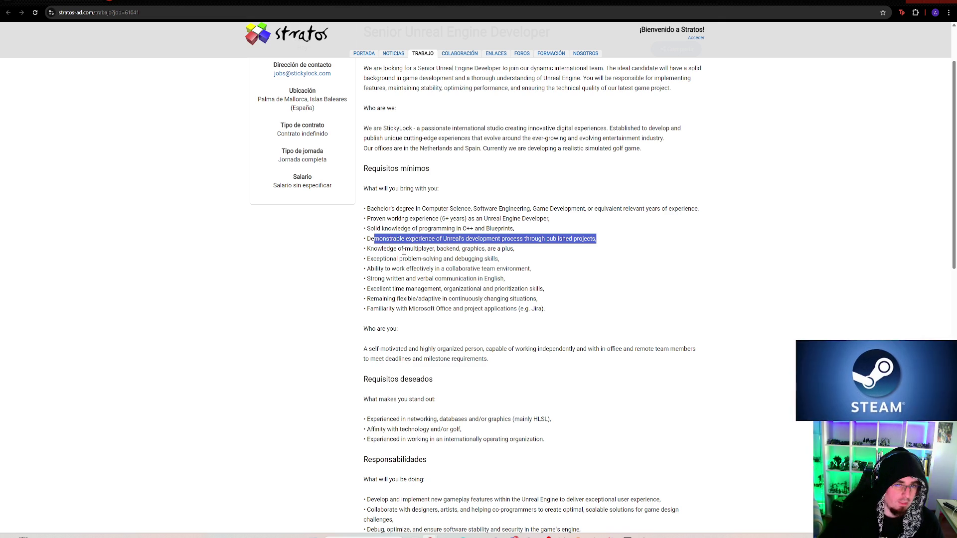
{"action": "mouse_move", "coordinate": [374, 248]}
{"action": "left_mouse_down"}
{"action": "mouse_move", "coordinate": [471, 239]}
{"action": "mouse_move", "coordinate": [515, 252]}
{"action": "left_mouse_up"}
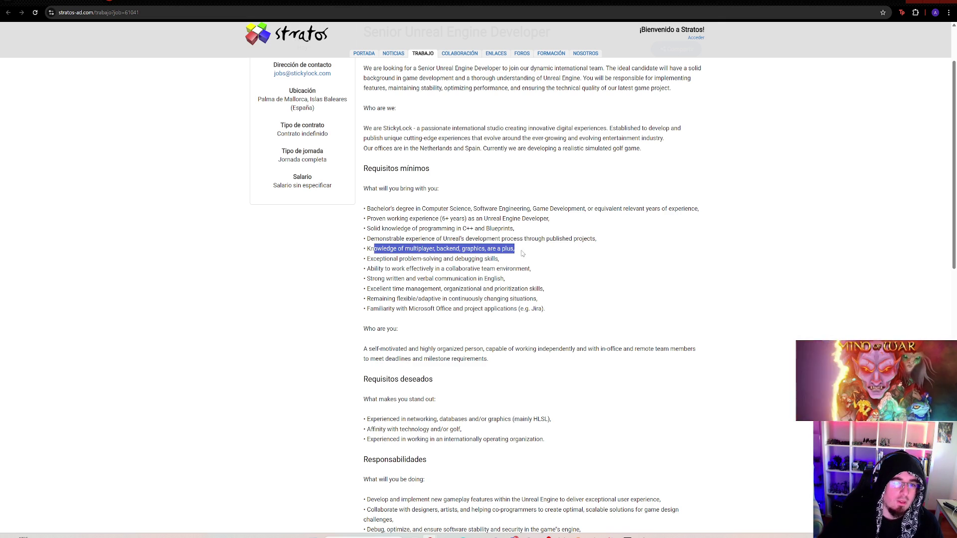
{"action": "double_click", "coordinate": [419, 248]}
{"action": "left_click_drag", "start_coordinate": [449, 248], "coordinate": [454, 249]}
{"action": "double_click", "coordinate": [483, 252]}
{"action": "mouse_move", "coordinate": [515, 248]}
{"action": "left_mouse_down"}
{"action": "mouse_move", "coordinate": [331, 249]}
{"action": "mouse_move", "coordinate": [375, 258]}
{"action": "mouse_move", "coordinate": [367, 249]}
{"action": "left_mouse_up"}
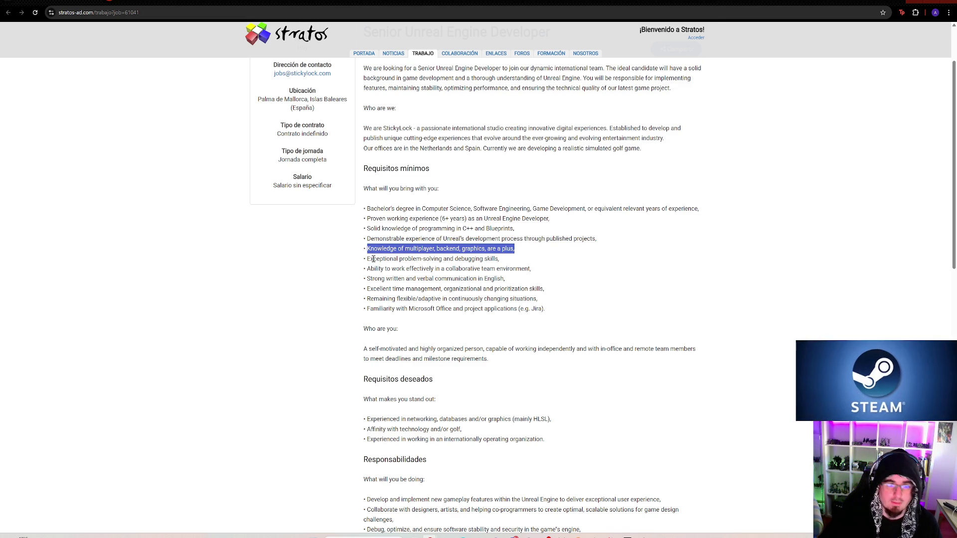
{"action": "left_click", "coordinate": [371, 268]}
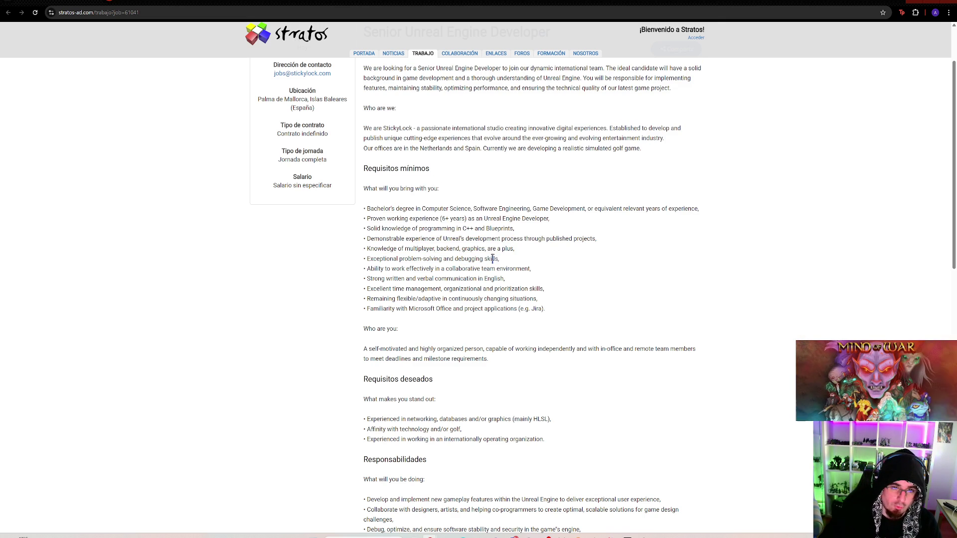
{"action": "mouse_move", "coordinate": [499, 259]}
{"action": "left_mouse_down"}
{"action": "mouse_move", "coordinate": [352, 258]}
{"action": "mouse_move", "coordinate": [367, 258]}
{"action": "left_mouse_up"}
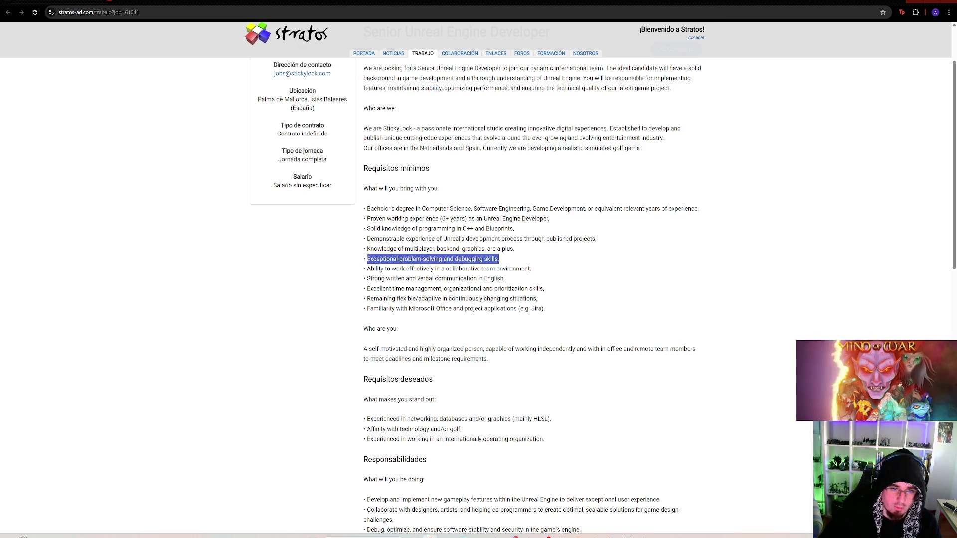
{"action": "mouse_move", "coordinate": [541, 272]}
{"action": "left_mouse_down"}
{"action": "mouse_move", "coordinate": [343, 270]}
{"action": "mouse_move", "coordinate": [368, 269]}
{"action": "left_mouse_up"}
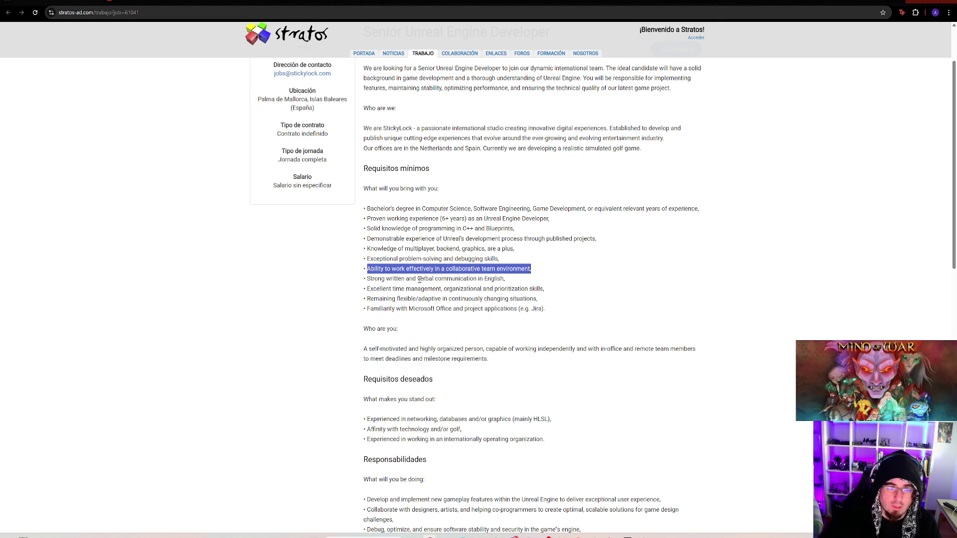
{"action": "mouse_move", "coordinate": [506, 282]}
{"action": "left_mouse_down"}
{"action": "mouse_move", "coordinate": [352, 284]}
{"action": "mouse_move", "coordinate": [376, 280]}
{"action": "mouse_move", "coordinate": [368, 282]}
{"action": "left_mouse_up"}
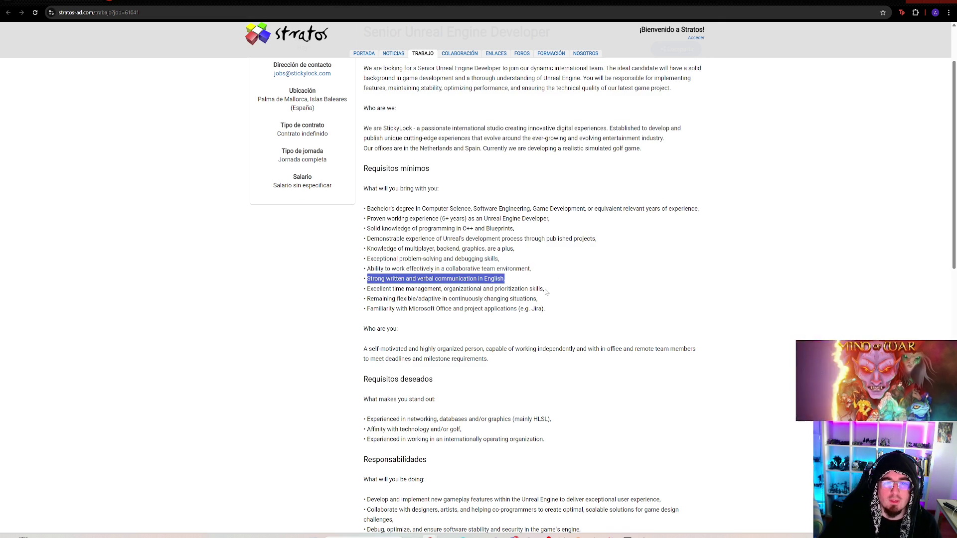
{"action": "left_click_drag", "start_coordinate": [546, 292], "coordinate": [364, 293]}
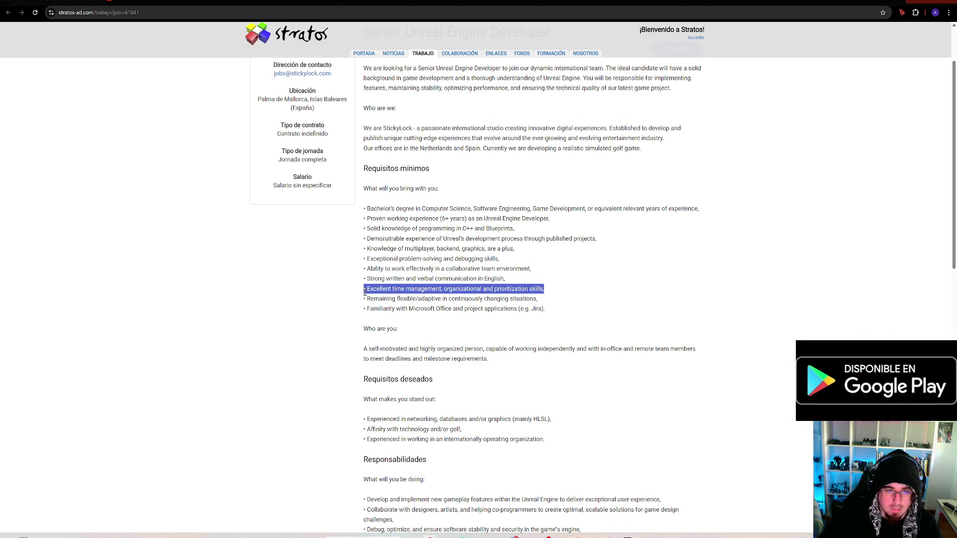
{"action": "left_click_drag", "start_coordinate": [539, 299], "coordinate": [366, 302]}
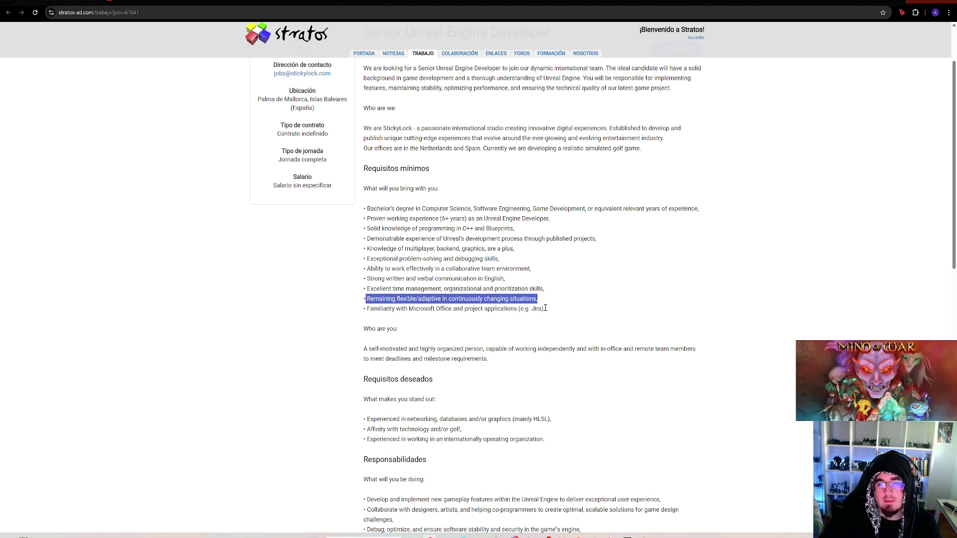
{"action": "mouse_move", "coordinate": [545, 308]}
{"action": "left_mouse_down"}
{"action": "mouse_move", "coordinate": [465, 309]}
{"action": "mouse_move", "coordinate": [543, 310]}
{"action": "left_mouse_up"}
{"action": "double_click", "coordinate": [538, 309]}
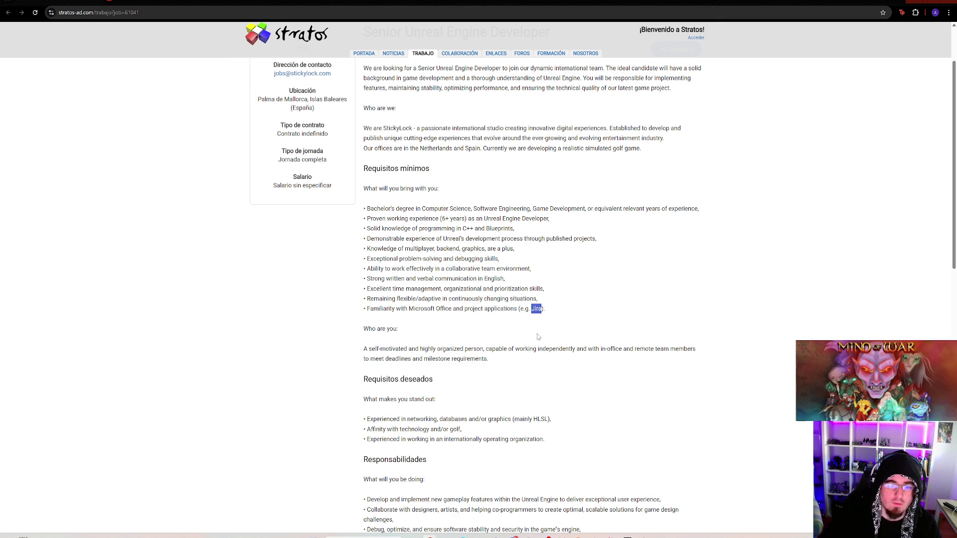
{"action": "left_click_drag", "start_coordinate": [409, 308], "coordinate": [451, 310]}
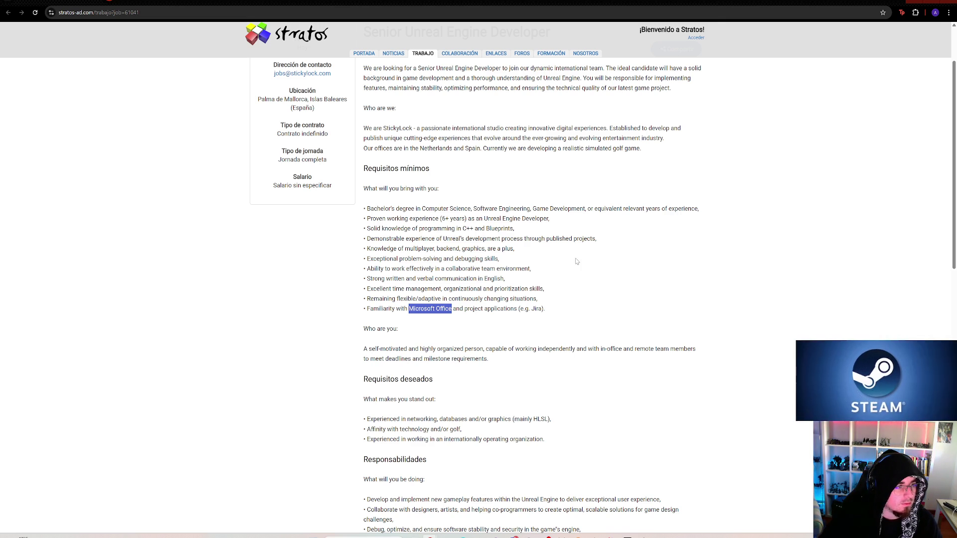
{"action": "left_click_drag", "start_coordinate": [435, 219], "coordinate": [550, 219]}
{"action": "scroll", "coordinate": [443, 97], "scroll_direction": "up", "scroll_amount": 3}
{"action": "scroll", "coordinate": [668, 223], "scroll_direction": "down", "scroll_amount": 2}
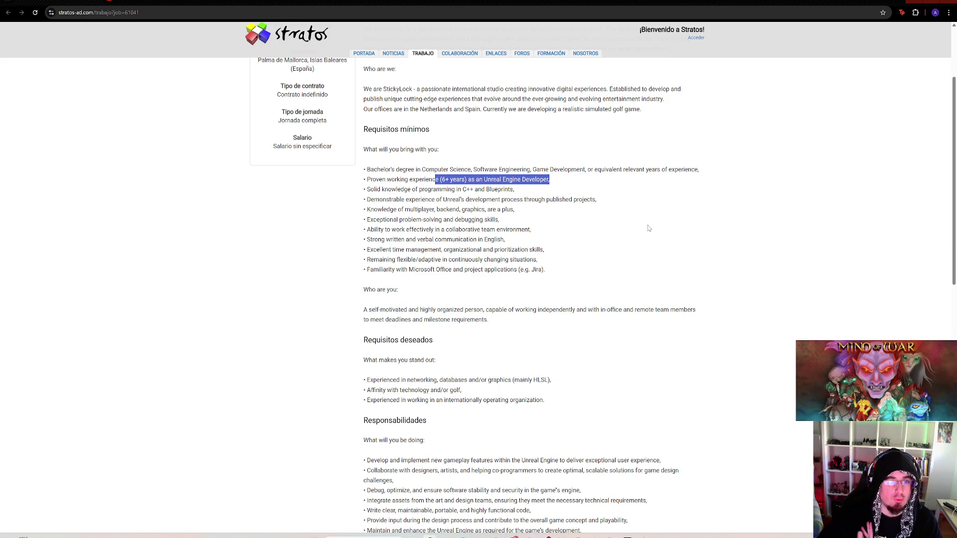
{"action": "scroll", "coordinate": [598, 200], "scroll_direction": "up", "scroll_amount": 2}
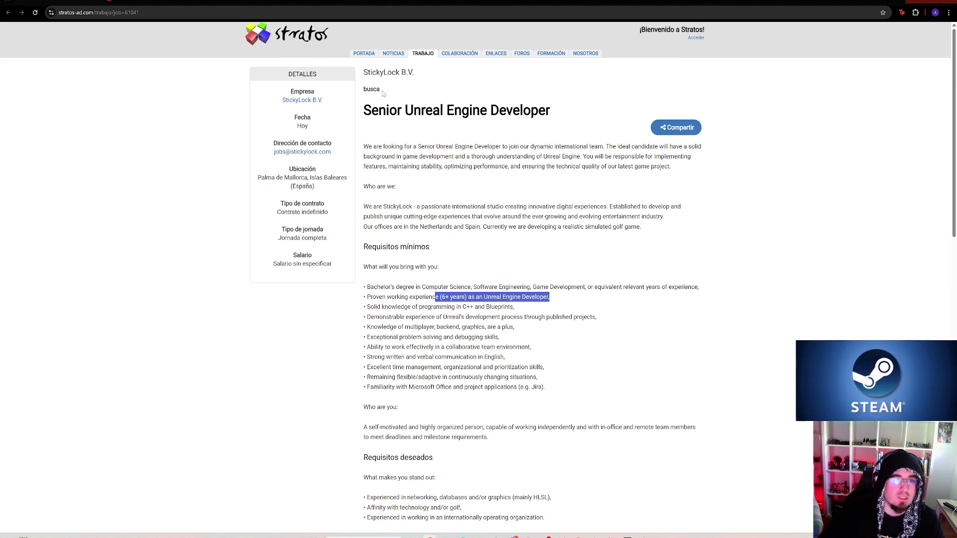
{"action": "mouse_move", "coordinate": [366, 108]}
{"action": "left_mouse_down"}
{"action": "mouse_move", "coordinate": [439, 101]}
{"action": "mouse_move", "coordinate": [554, 129]}
{"action": "left_mouse_up"}
{"action": "scroll", "coordinate": [489, 199], "scroll_direction": "down", "scroll_amount": 1}
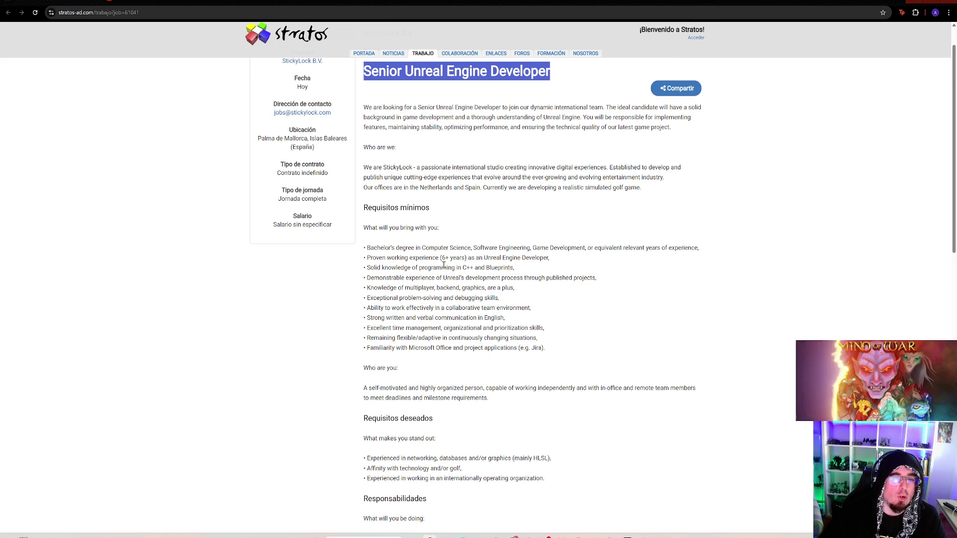
{"action": "left_click_drag", "start_coordinate": [441, 258], "coordinate": [449, 258]}
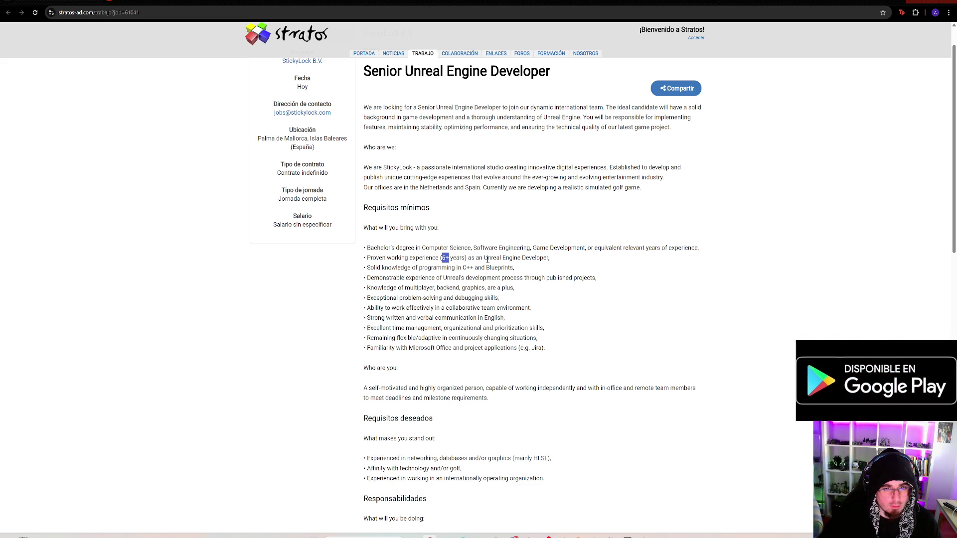
{"action": "mouse_move", "coordinate": [483, 258]}
{"action": "left_mouse_down"}
{"action": "mouse_move", "coordinate": [573, 251]}
{"action": "mouse_move", "coordinate": [564, 260]}
{"action": "left_mouse_up"}
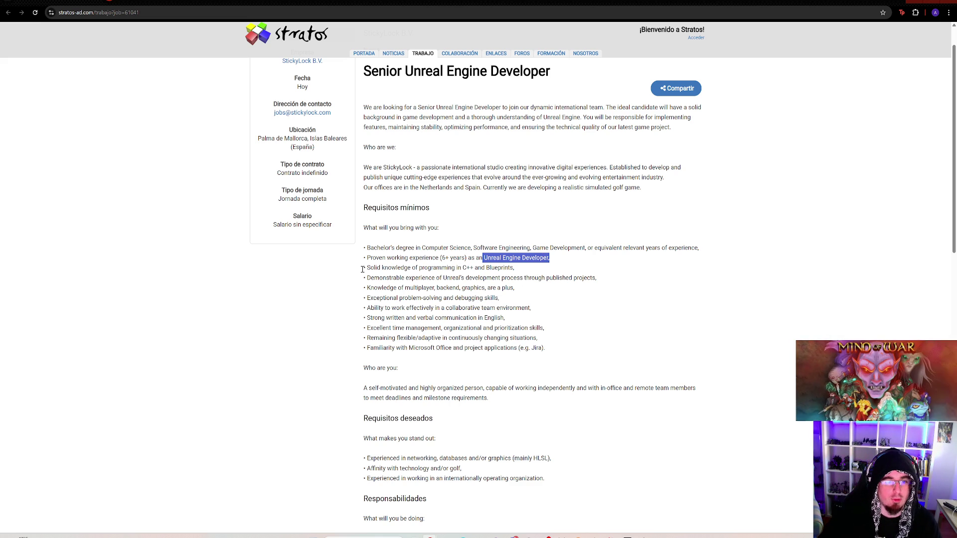
{"action": "left_click_drag", "start_coordinate": [368, 258], "coordinate": [601, 264]}
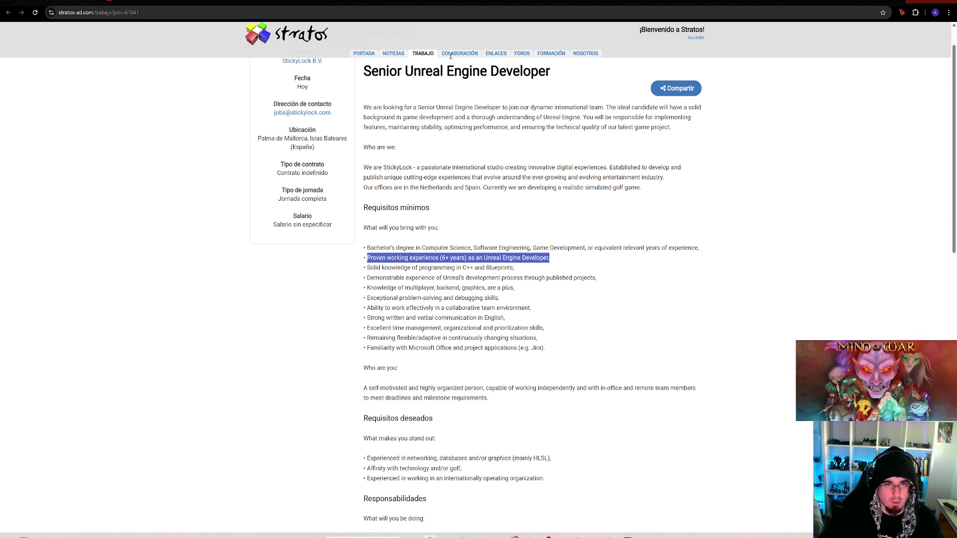
{"action": "double_click", "coordinate": [383, 71]}
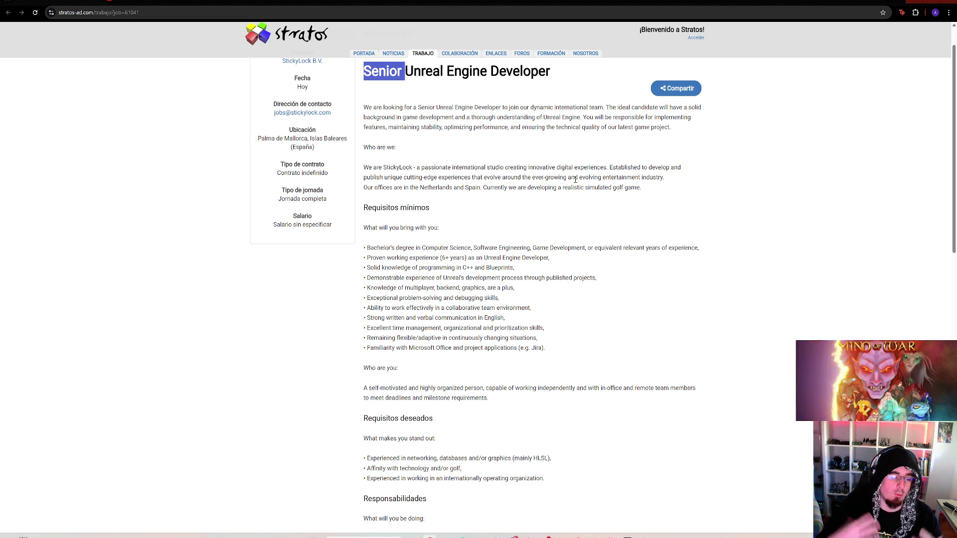
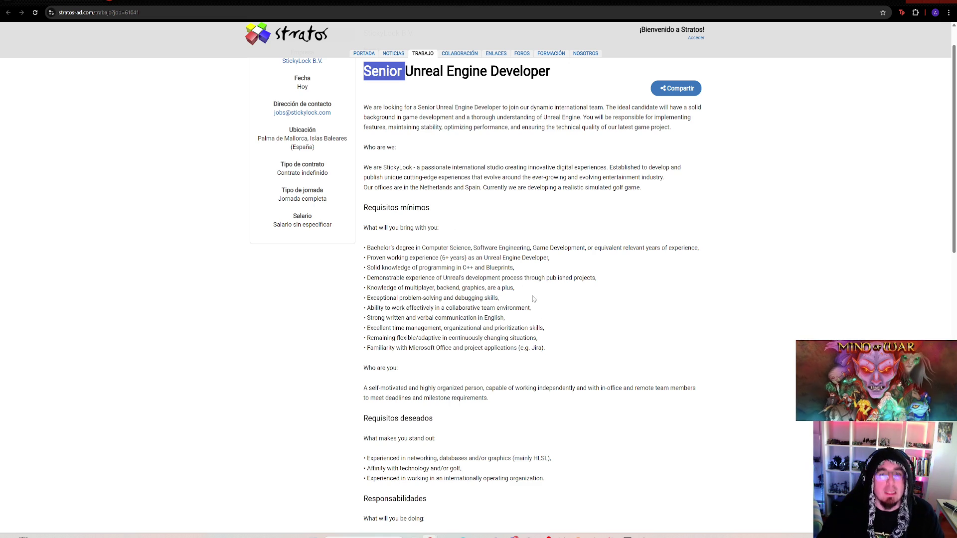
Highlight the C++/Blueprints, demonstrable-experience and proven-experience requirement lines in the Stratos posting.
{"action": "left_click_drag", "start_coordinate": [370, 268], "coordinate": [540, 268]}
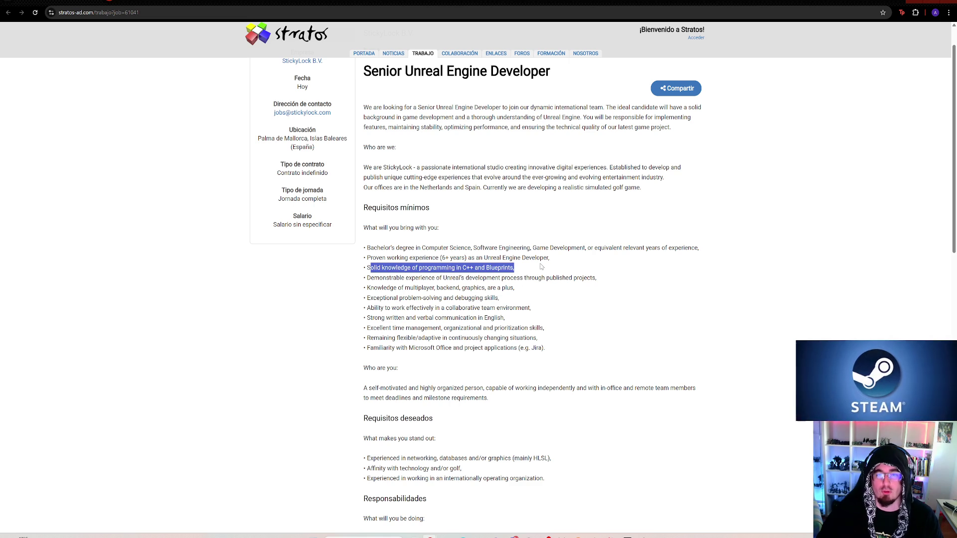
{"action": "left_click", "coordinate": [540, 268]}
{"action": "left_click_drag", "start_coordinate": [367, 278], "coordinate": [665, 275]}
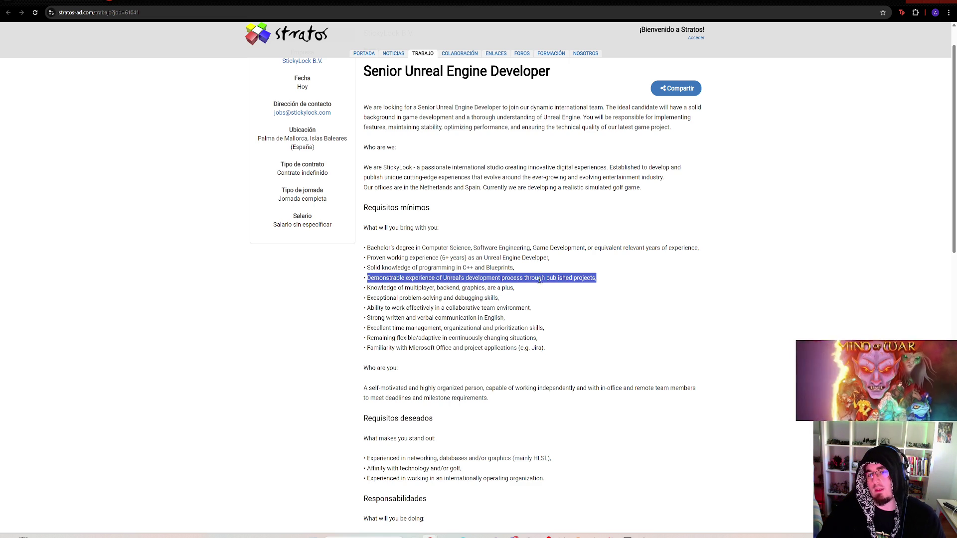
{"action": "left_click", "coordinate": [573, 288]}
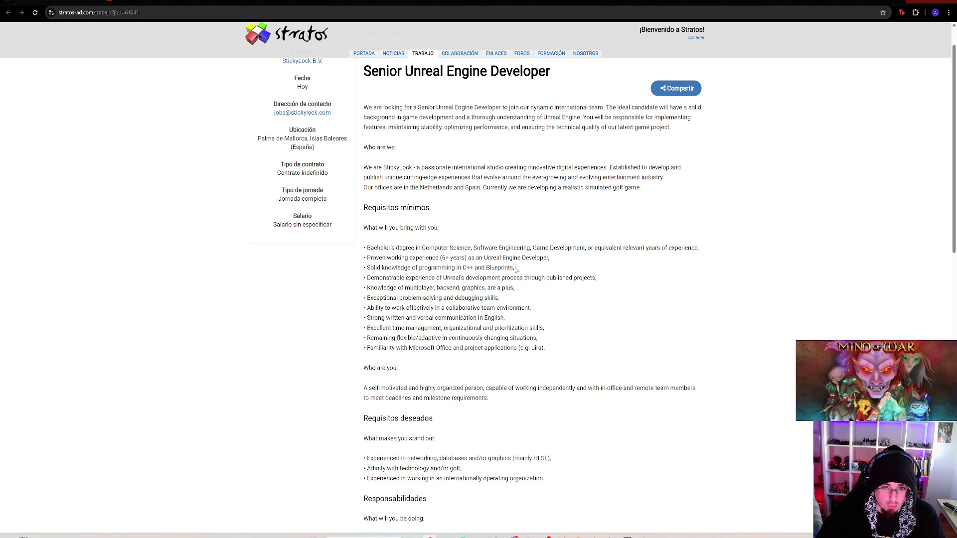
{"action": "mouse_move", "coordinate": [552, 259]}
{"action": "left_mouse_down"}
{"action": "mouse_move", "coordinate": [367, 249]}
{"action": "mouse_move", "coordinate": [365, 257]}
{"action": "left_mouse_up"}
{"action": "left_click", "coordinate": [456, 264]}
{"action": "double_click", "coordinate": [457, 258]}
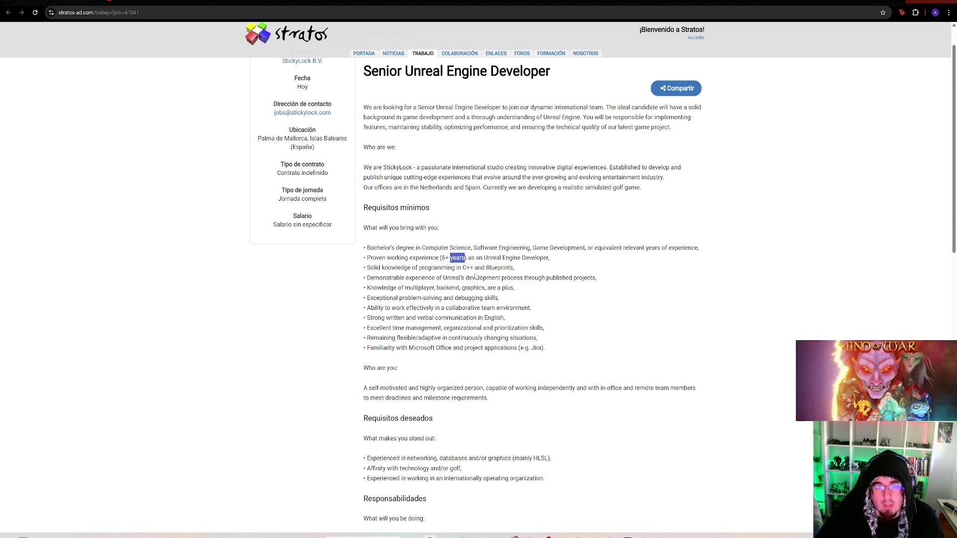
{"action": "left_click", "coordinate": [547, 262]}
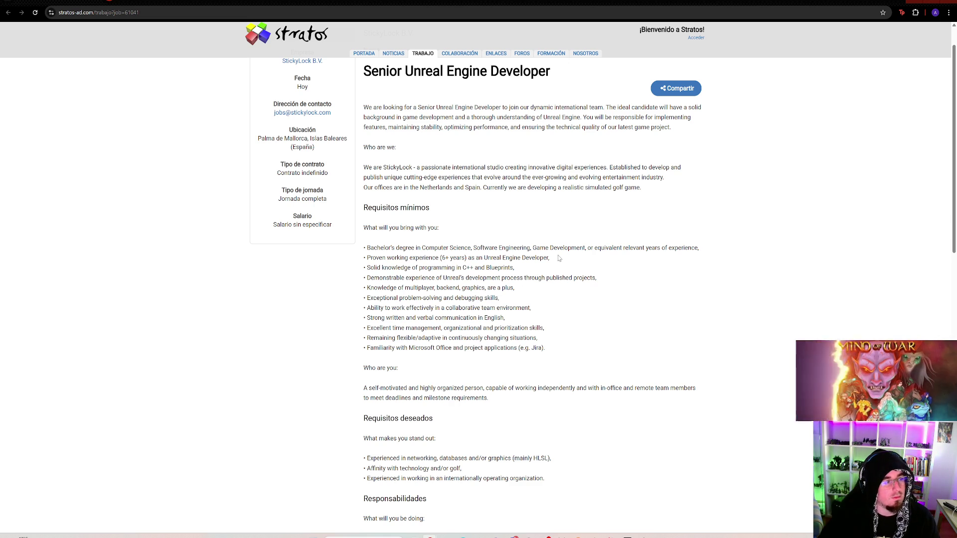
Scroll to the benefits and highlight the fully remote or in-office Mallorca, Spain line.
{"action": "scroll", "coordinate": [519, 275], "scroll_direction": "down", "scroll_amount": 1}
{"action": "scroll", "coordinate": [503, 329], "scroll_direction": "down", "scroll_amount": 2}
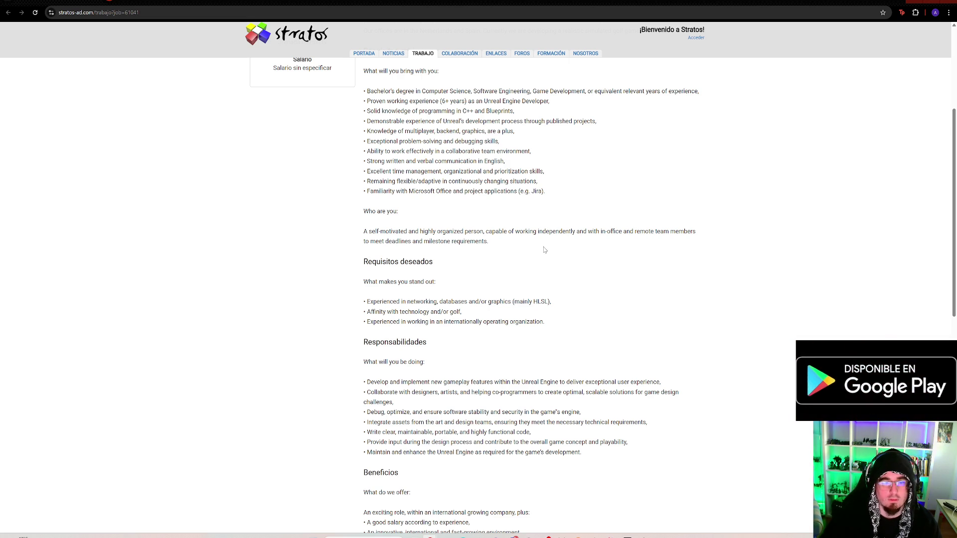
{"action": "scroll", "coordinate": [544, 249], "scroll_direction": "down", "scroll_amount": 1}
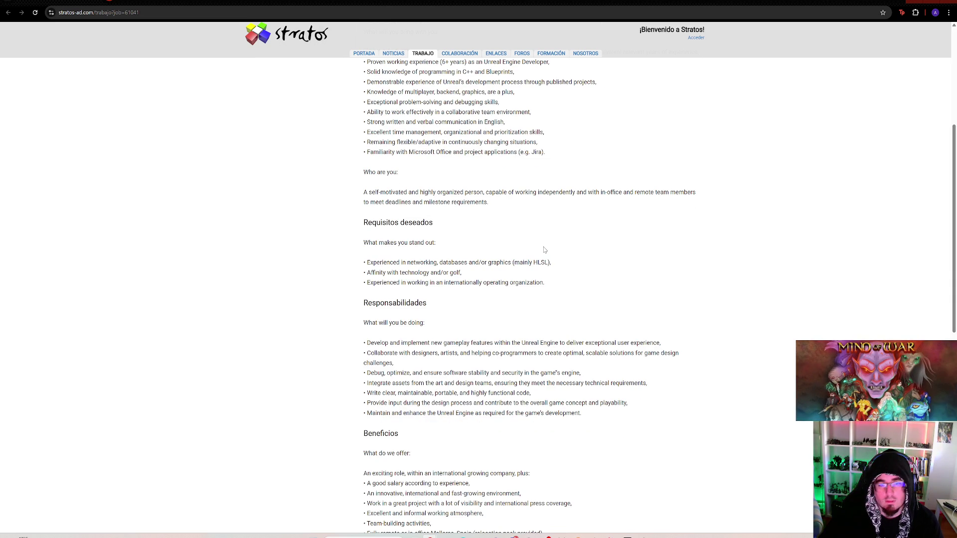
{"action": "scroll", "coordinate": [534, 275], "scroll_direction": "down", "scroll_amount": 2}
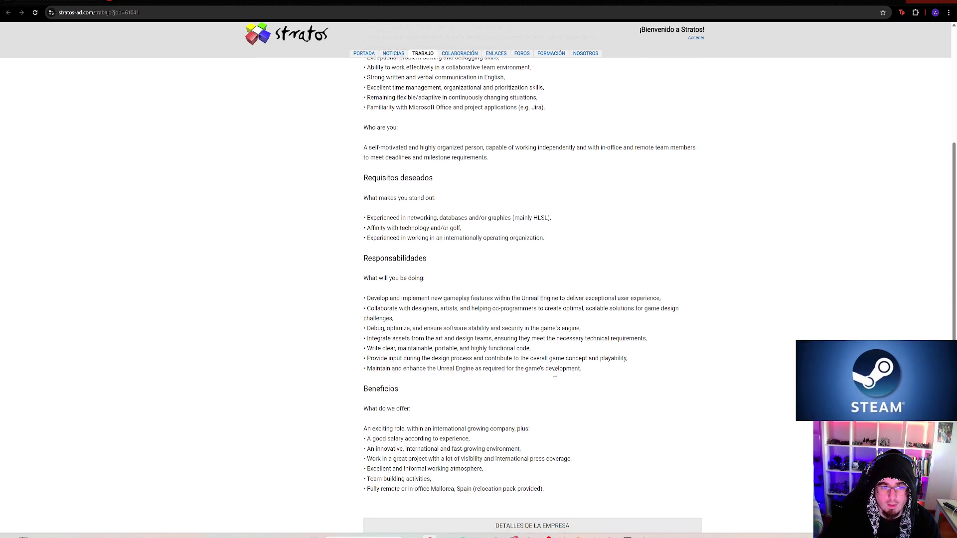
{"action": "scroll", "coordinate": [574, 374], "scroll_direction": "down", "scroll_amount": 1}
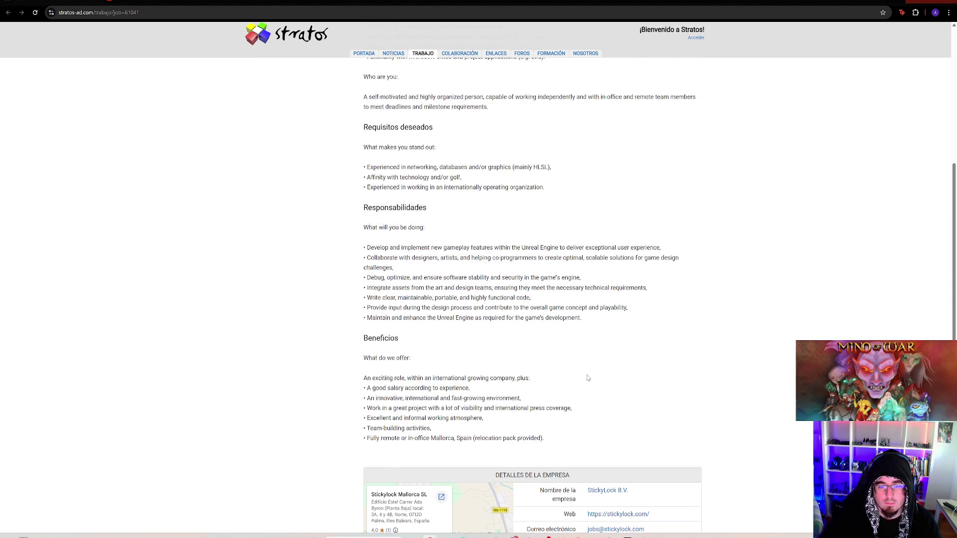
{"action": "scroll", "coordinate": [482, 368], "scroll_direction": "up", "scroll_amount": 1}
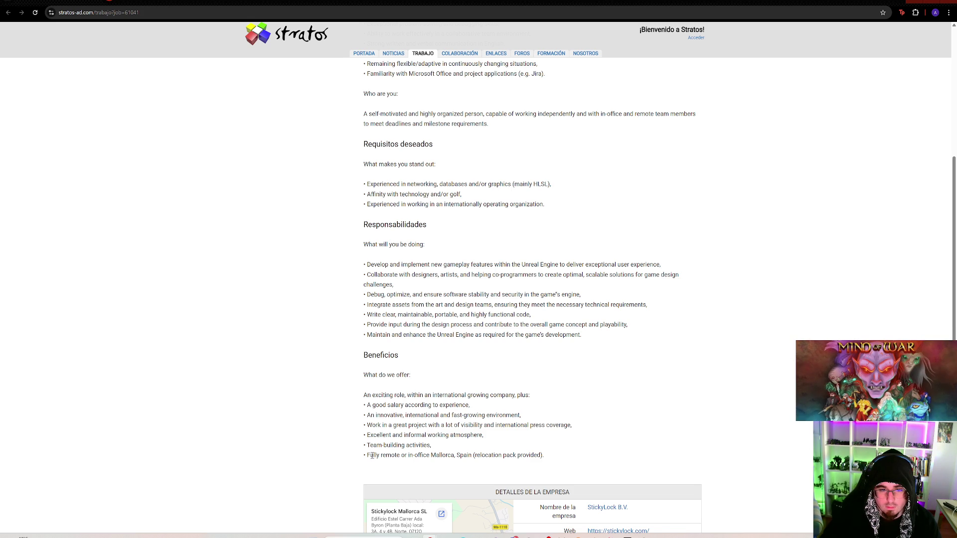
{"action": "left_click_drag", "start_coordinate": [372, 456], "coordinate": [625, 461]}
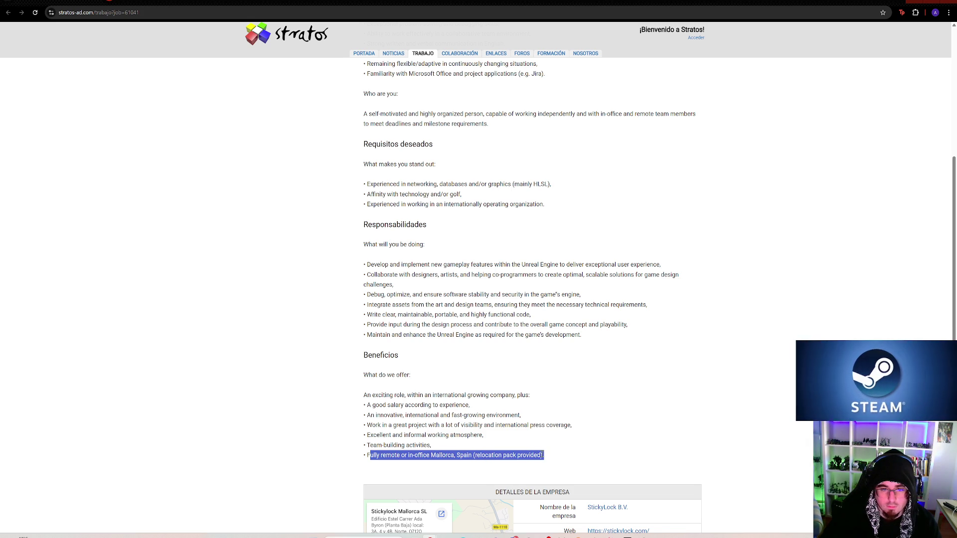
{"action": "left_click", "coordinate": [542, 454]}
{"action": "left_click_drag", "start_coordinate": [471, 456], "coordinate": [435, 456]}
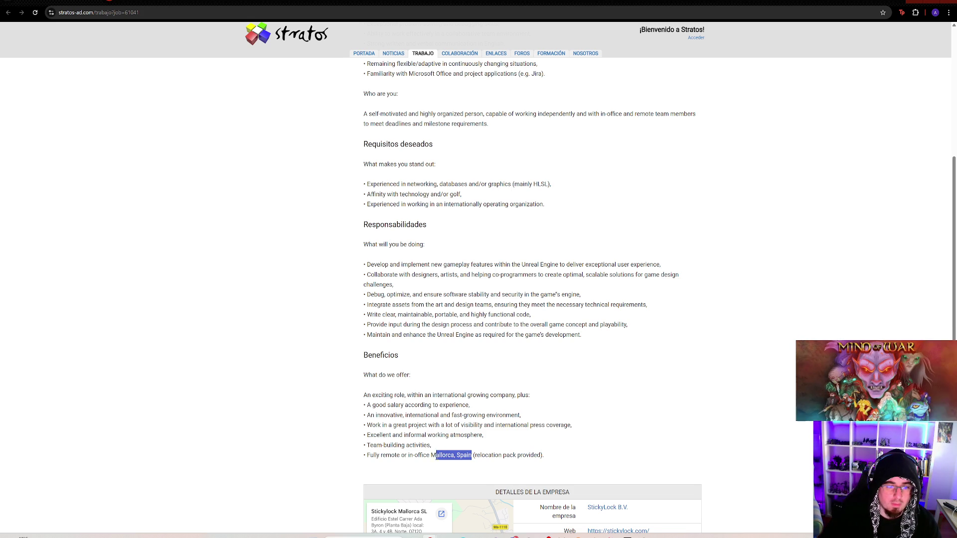
{"action": "double_click", "coordinate": [391, 455]}
{"action": "scroll", "coordinate": [736, 196], "scroll_direction": "up", "scroll_amount": 7}
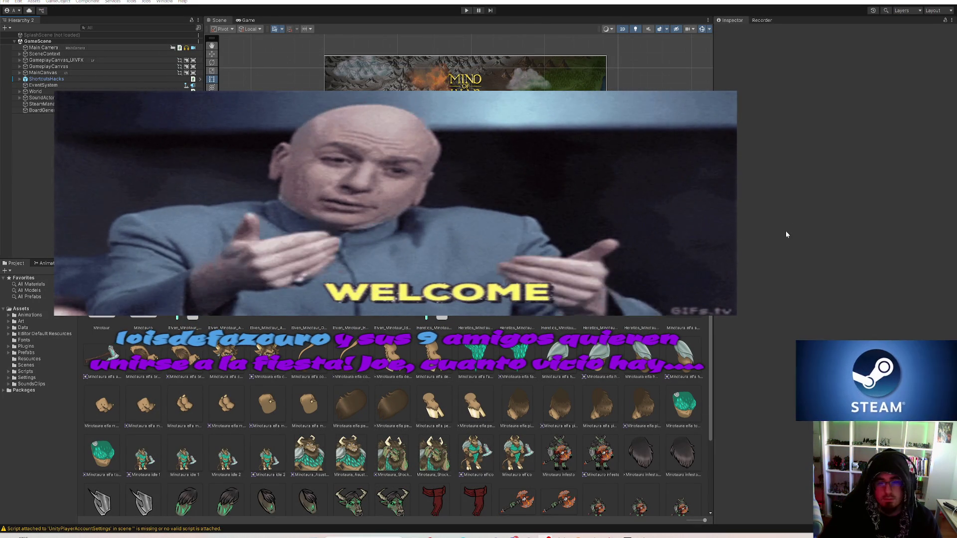
Browse the Minotaura_Shock sprites and enlarge the Inspector's texture preview.
{"action": "scroll", "coordinate": [609, 405], "scroll_direction": "down", "scroll_amount": 3}
{"action": "scroll", "coordinate": [403, 372], "scroll_direction": "up", "scroll_amount": 1}
{"action": "left_click", "coordinate": [403, 372]}
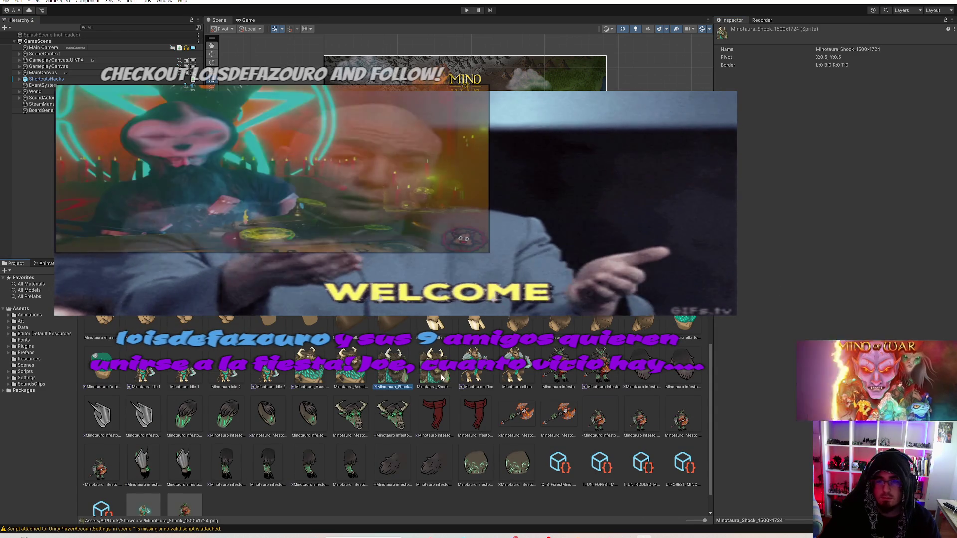
{"action": "key", "text": "Right"}
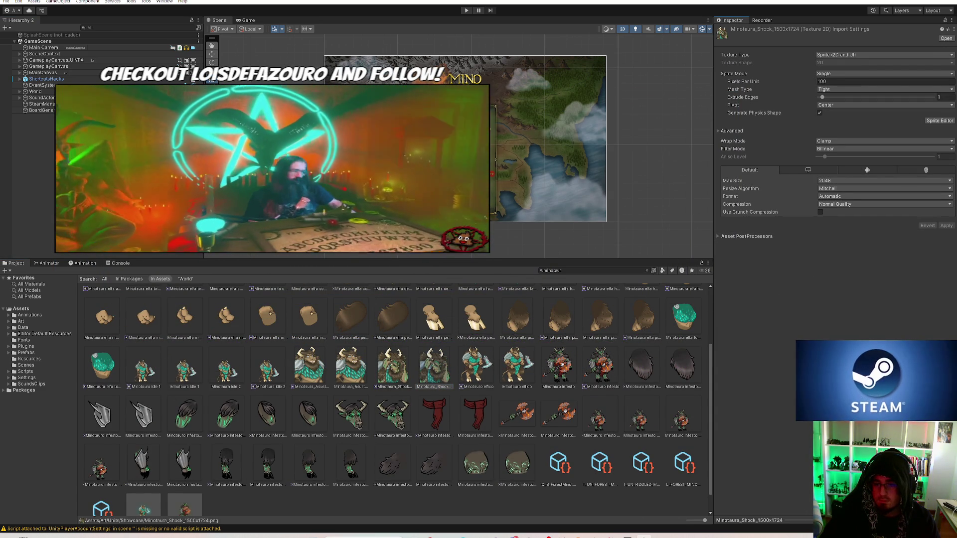
{"action": "mouse_move", "coordinate": [753, 520]}
{"action": "left_mouse_down"}
{"action": "mouse_move", "coordinate": [769, 270]}
{"action": "mouse_move", "coordinate": [770, 299]}
{"action": "mouse_move", "coordinate": [769, 291]}
{"action": "left_mouse_up"}
Select the Minotaura_Asustada sprite, then bring up GitHub Desktop's pending ProjectSettings.asset change.
{"action": "left_click", "coordinate": [336, 372]}
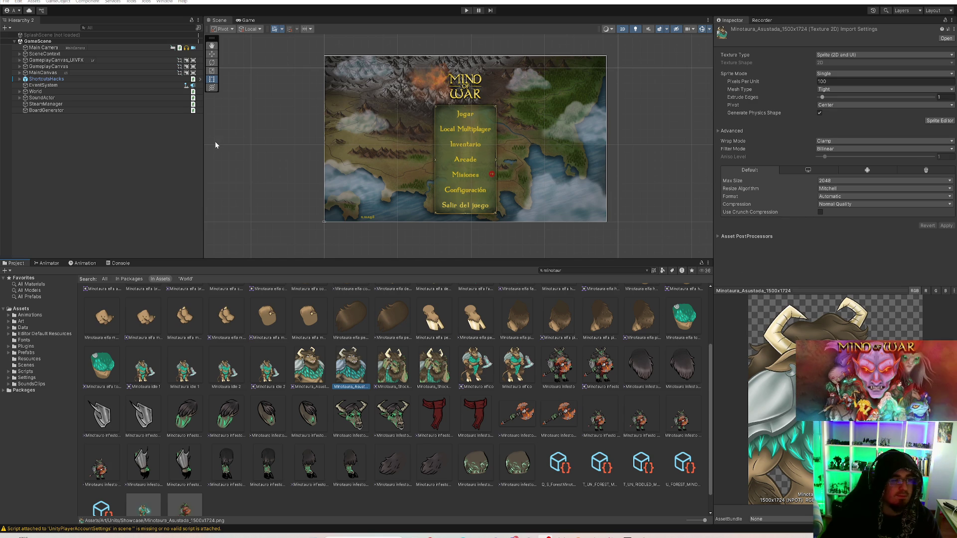
{"action": "scroll", "coordinate": [605, 441], "scroll_direction": "up", "scroll_amount": 3}
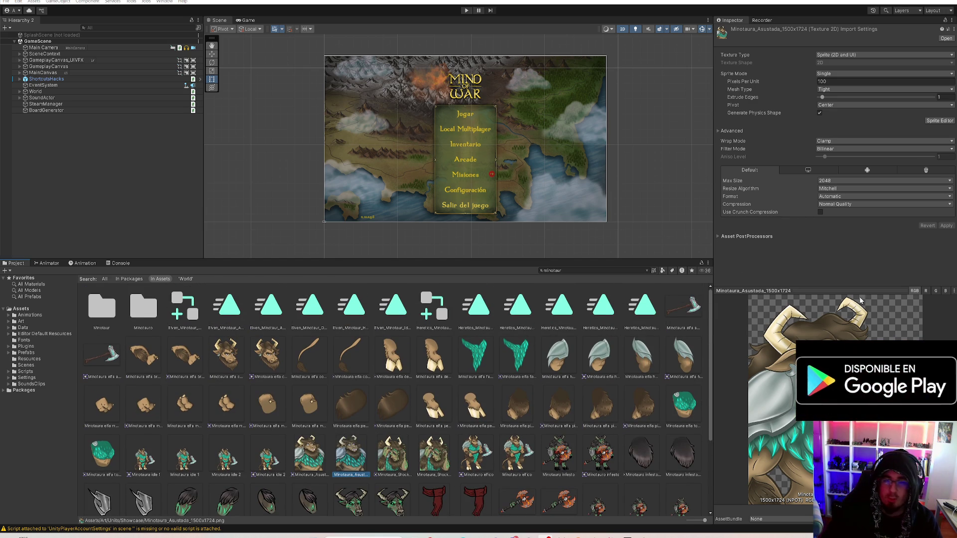
{"action": "left_click", "coordinate": [857, 256]}
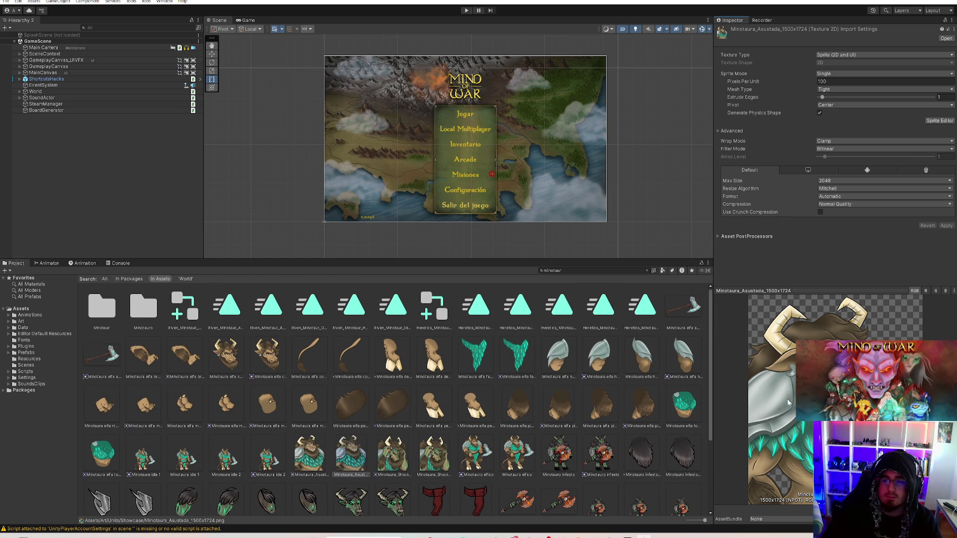
{"action": "left_click", "coordinate": [495, 536]}
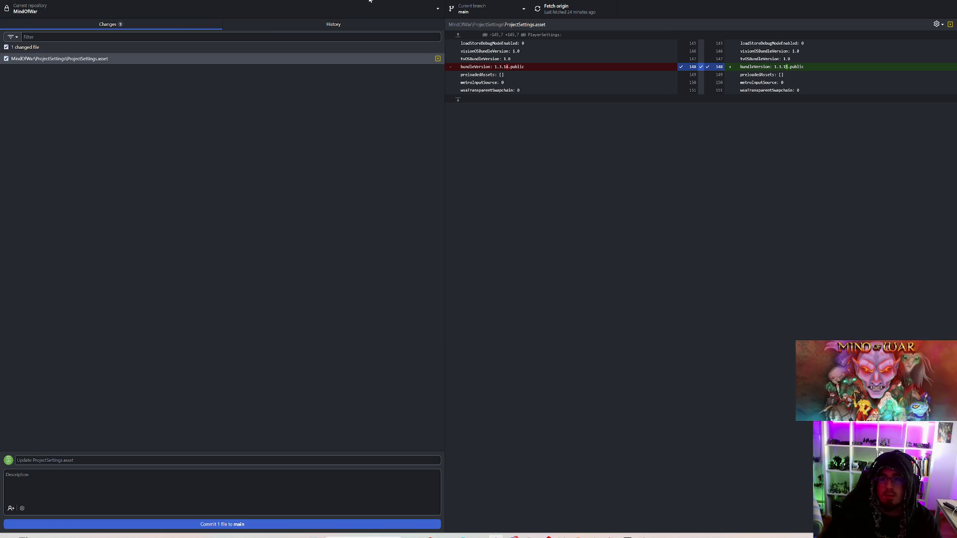
Commit the ProjectSettings.asset change to main and push it to origin.
{"action": "left_click", "coordinate": [147, 524]}
{"action": "left_click", "coordinate": [574, 13]}
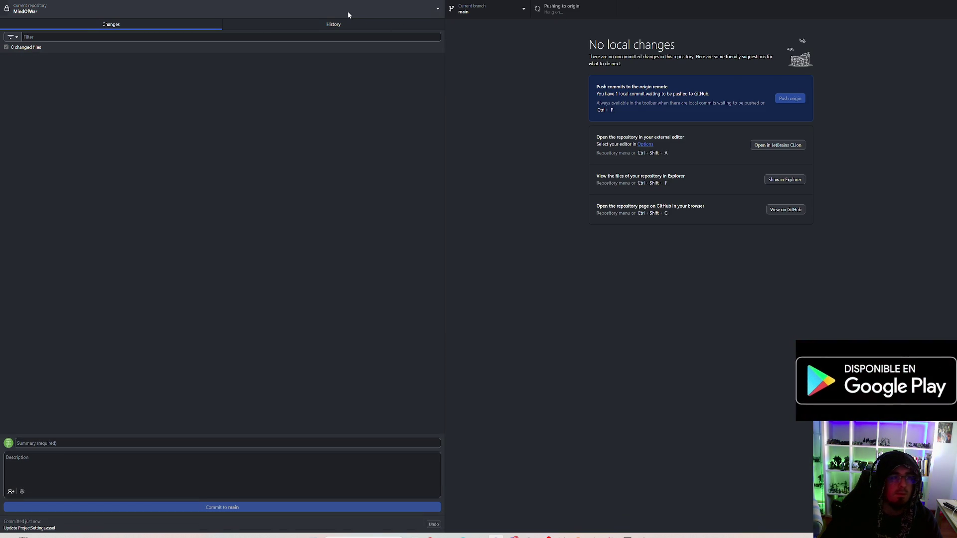
{"action": "left_click", "coordinate": [348, 11]}
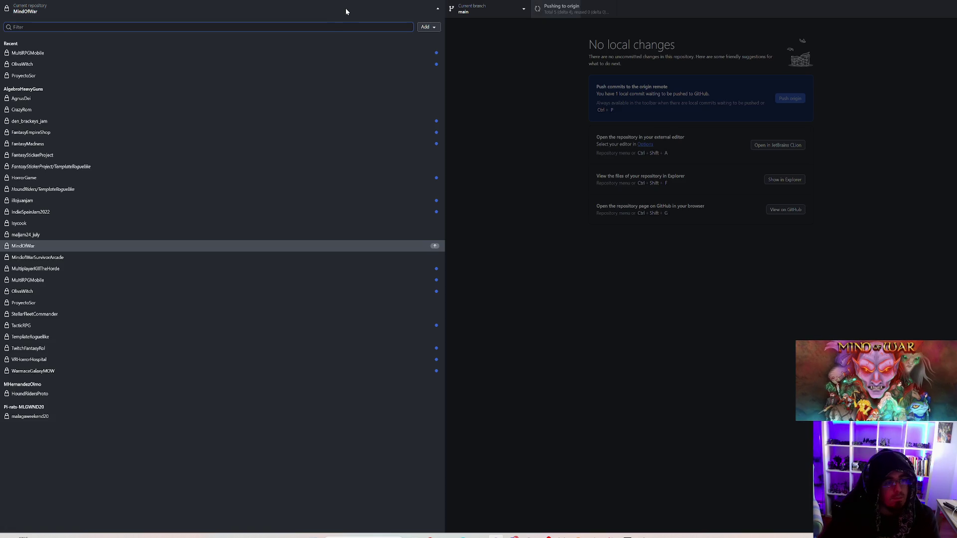
{"action": "left_click", "coordinate": [344, 8]}
Switch to the android-fulldev branch and restore its stashed changes.
{"action": "left_click", "coordinate": [487, 7]}
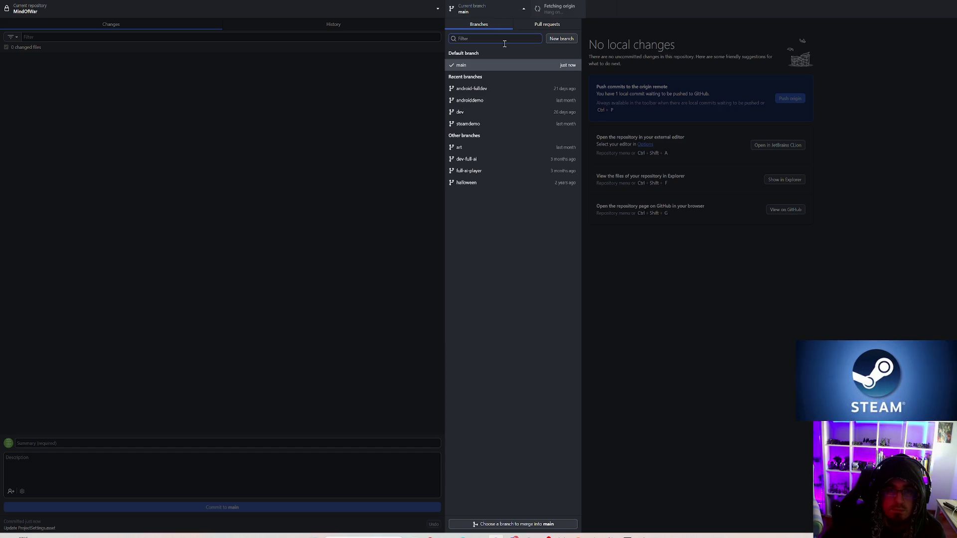
{"action": "left_click", "coordinate": [480, 102]}
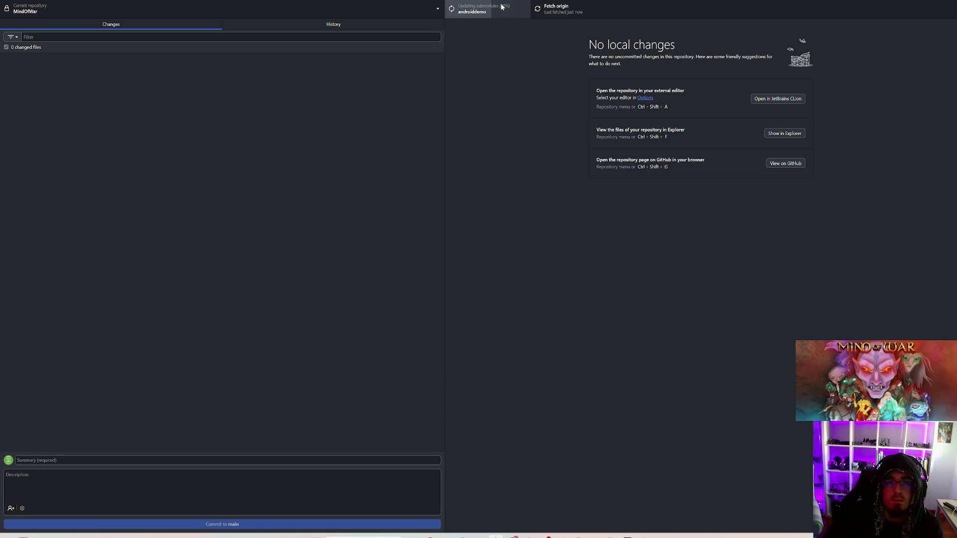
{"action": "left_click", "coordinate": [513, 14]}
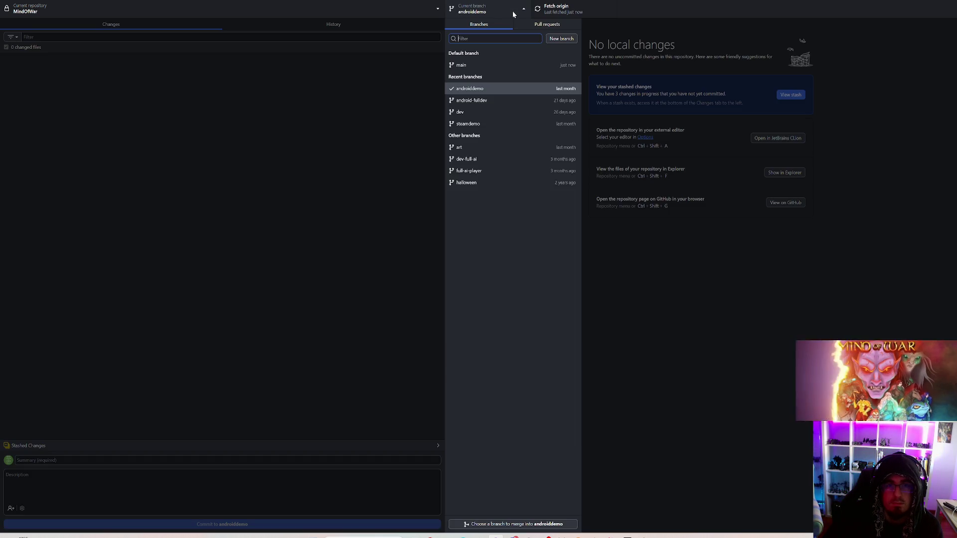
{"action": "left_click", "coordinate": [529, 101]}
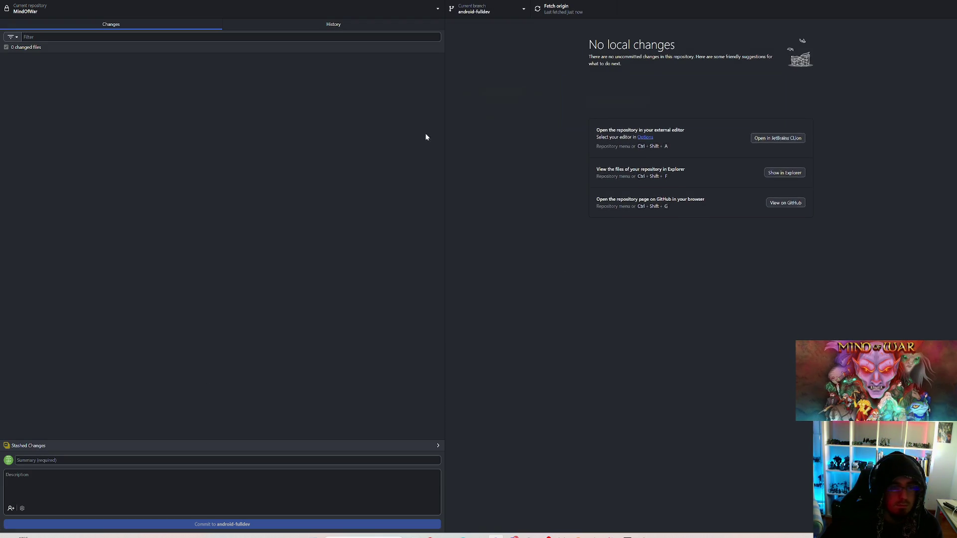
{"action": "left_click", "coordinate": [408, 446]}
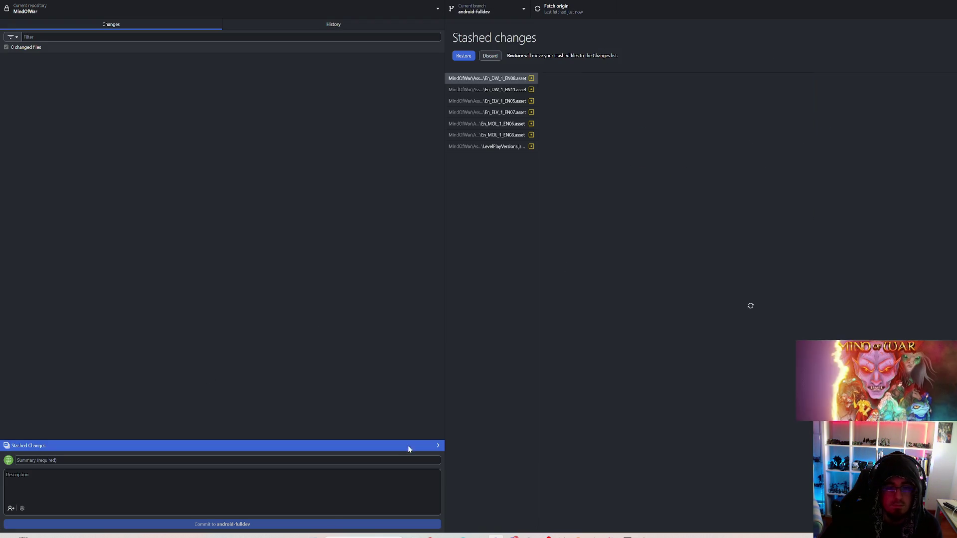
{"action": "left_click", "coordinate": [454, 57]}
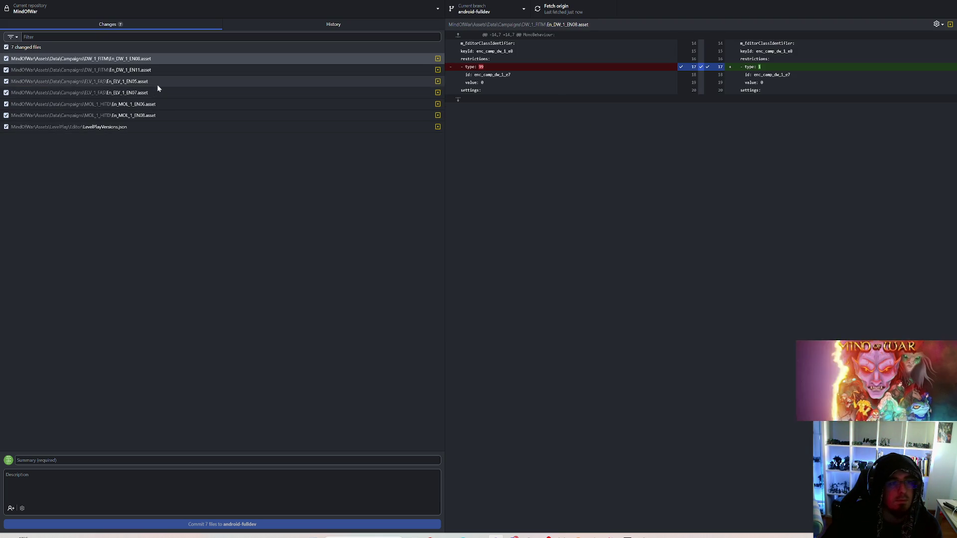
Review the diffs of the En_ELV, En_DW and En_MOL enemy asset files.
{"action": "left_click", "coordinate": [156, 83]}
{"action": "left_click", "coordinate": [152, 94]}
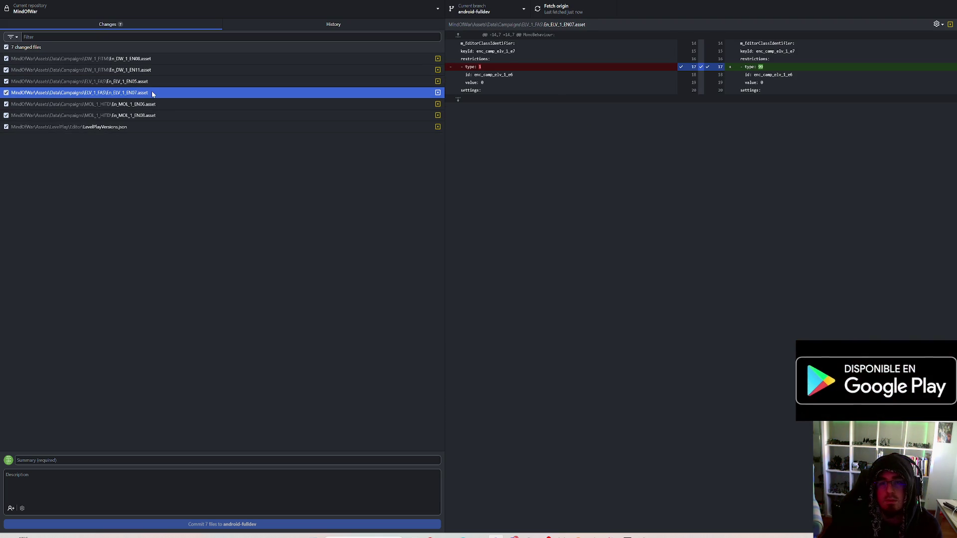
{"action": "left_click", "coordinate": [150, 59]}
{"action": "left_click", "coordinate": [150, 70]}
{"action": "left_click", "coordinate": [153, 104]}
{"action": "left_click", "coordinate": [156, 115]}
{"action": "left_click", "coordinate": [196, 104]}
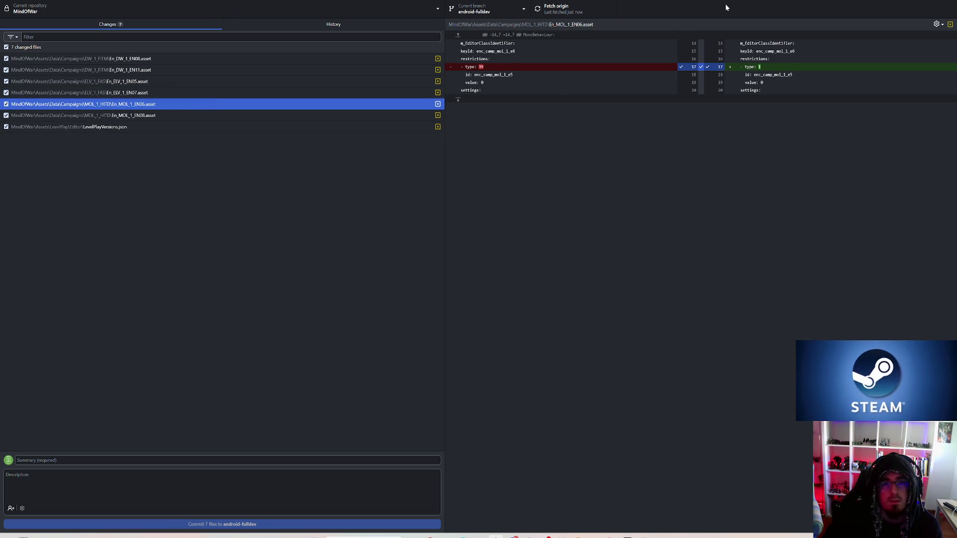
Fetch origin and merge main into android-fulldev, stashing local changes to continue.
{"action": "left_click", "coordinate": [558, 9]}
{"action": "left_click", "coordinate": [486, 9]}
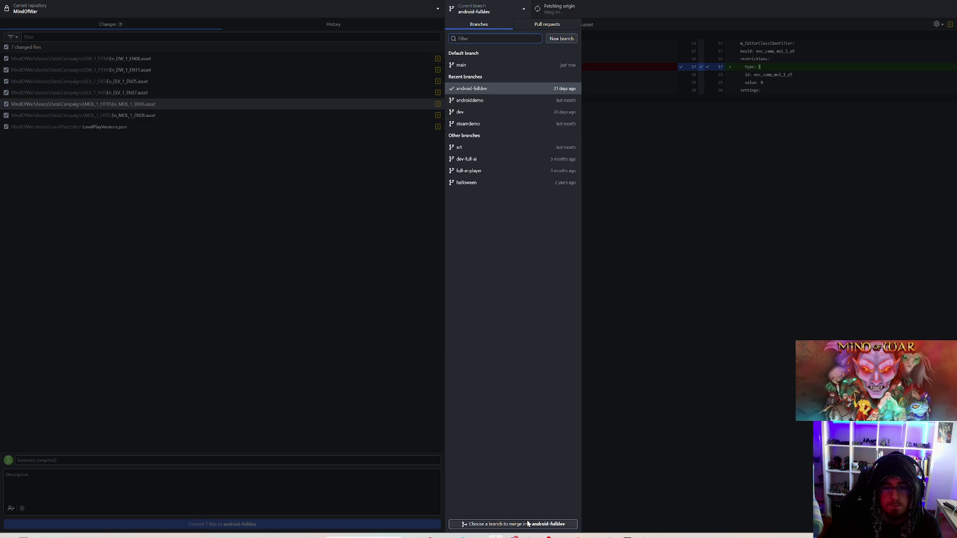
{"action": "left_click", "coordinate": [529, 523]}
{"action": "left_click", "coordinate": [467, 339]}
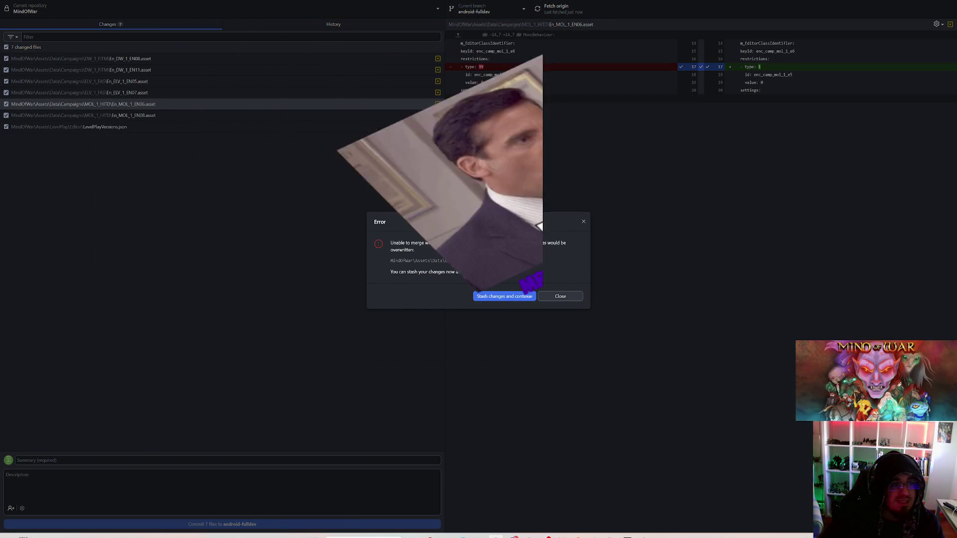
{"action": "left_click", "coordinate": [490, 297]}
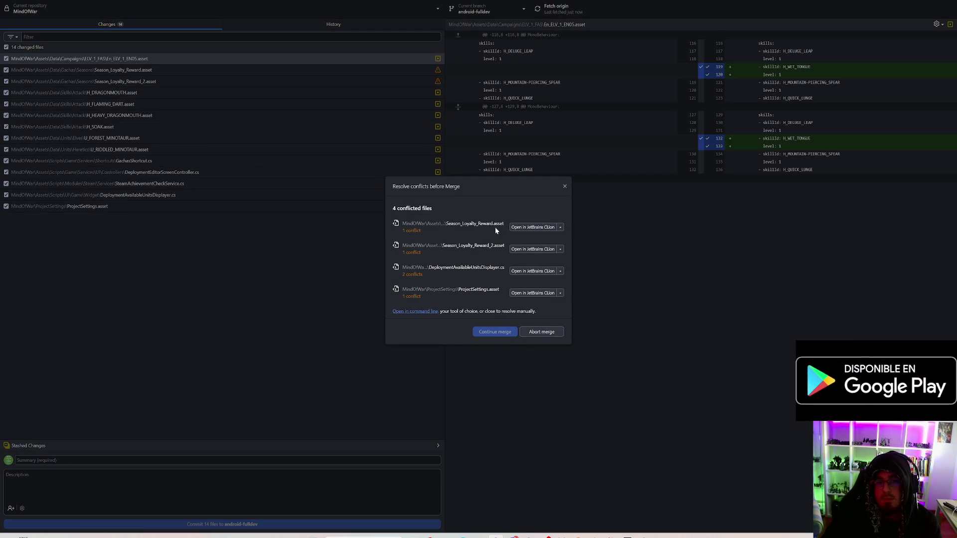
Open the conflicted Season_Loyalty_Reward.asset with the default program.
{"action": "left_click", "coordinate": [561, 227]}
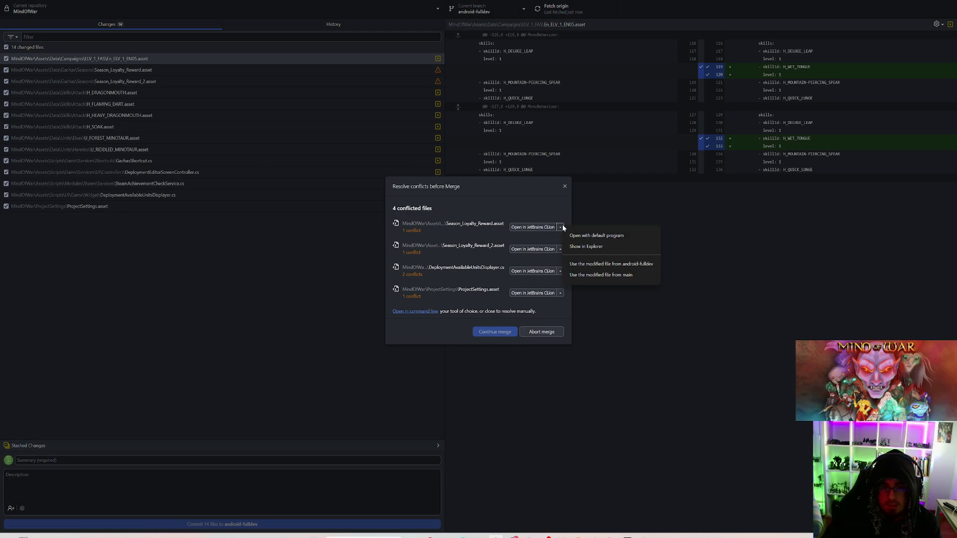
{"action": "left_click", "coordinate": [597, 236]}
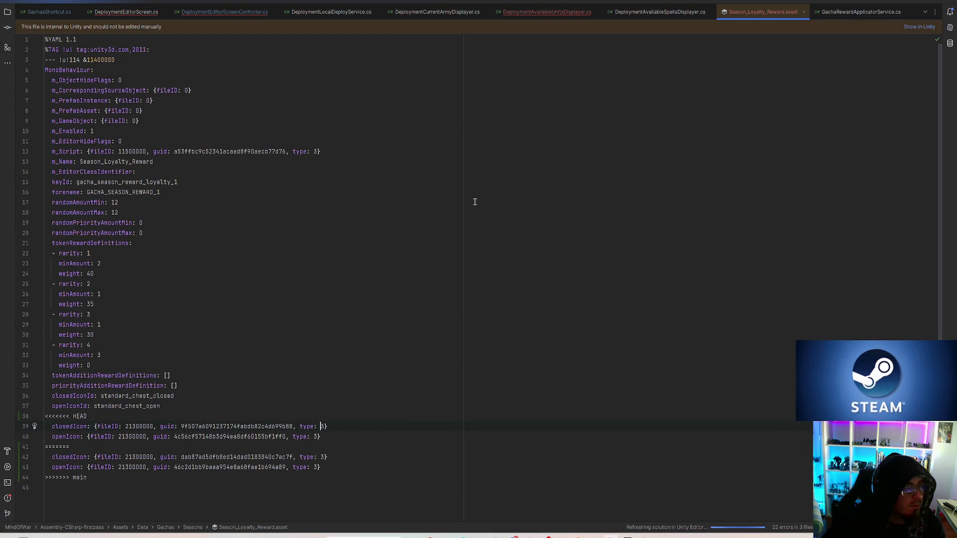
Delete main's icon block and the HEAD marker, keeping HEAD's closedIcon/openIcon lines.
{"action": "scroll", "coordinate": [297, 80], "scroll_direction": "down", "scroll_amount": 1}
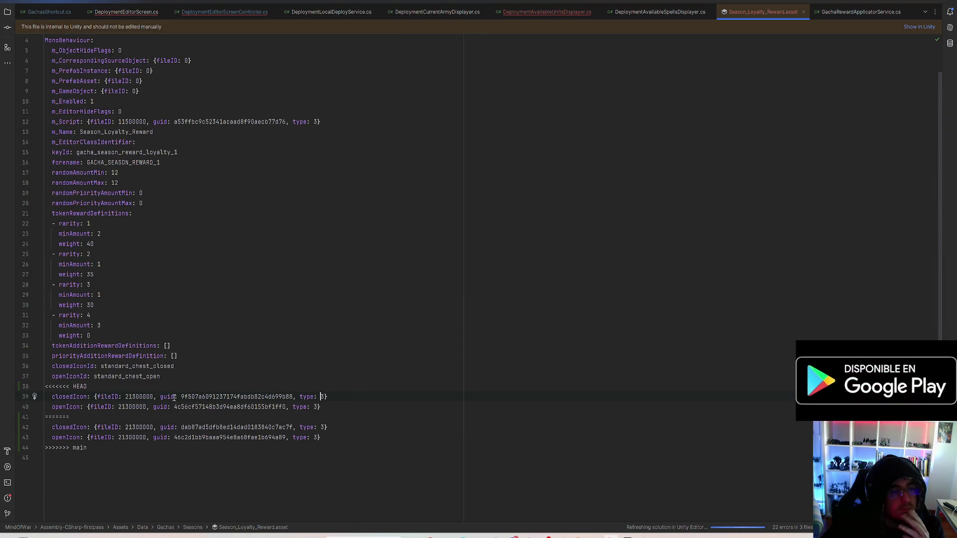
{"action": "left_click_drag", "start_coordinate": [46, 397], "coordinate": [455, 407]}
{"action": "left_click_drag", "start_coordinate": [46, 427], "coordinate": [477, 437]}
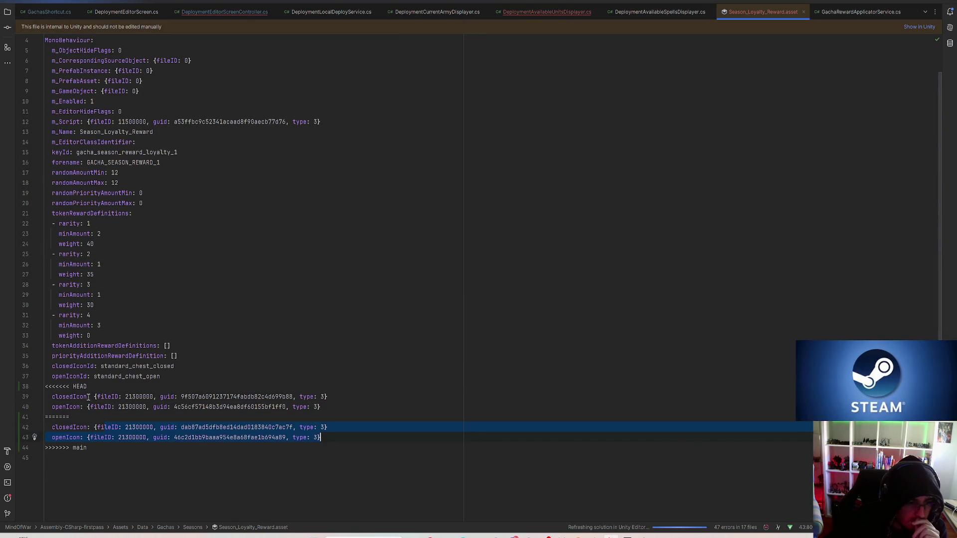
{"action": "left_click_drag", "start_coordinate": [46, 387], "coordinate": [218, 397]}
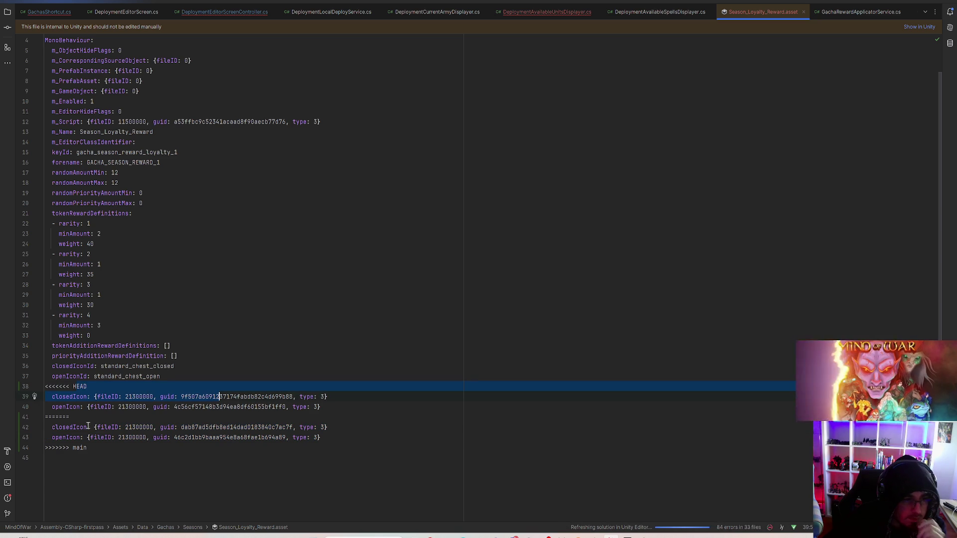
{"action": "left_click", "coordinate": [104, 428]}
{"action": "left_click_drag", "start_coordinate": [101, 449], "coordinate": [20, 419]}
{"action": "key", "text": "BackSpace"}
{"action": "key", "text": "BackSpace"}
{"action": "left_click_drag", "start_coordinate": [87, 416], "coordinate": [44, 417]}
{"action": "key", "text": "BackSpace"}
{"action": "key", "text": "BackSpace"}
Close the resolved Season_Loyalty_Reward.asset and return to GitHub Desktop's conflicts list.
{"action": "left_click", "coordinate": [669, 343]}
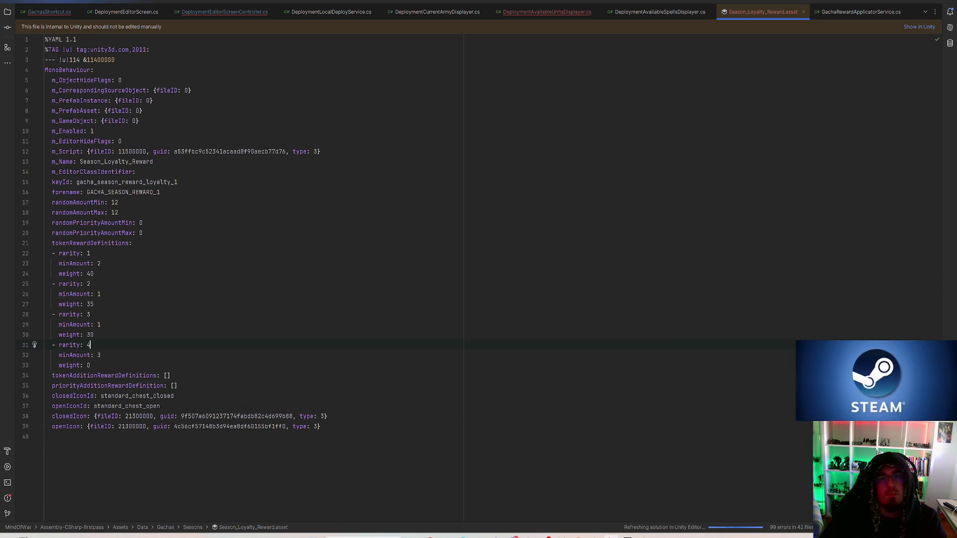
{"action": "left_click", "coordinate": [803, 12]}
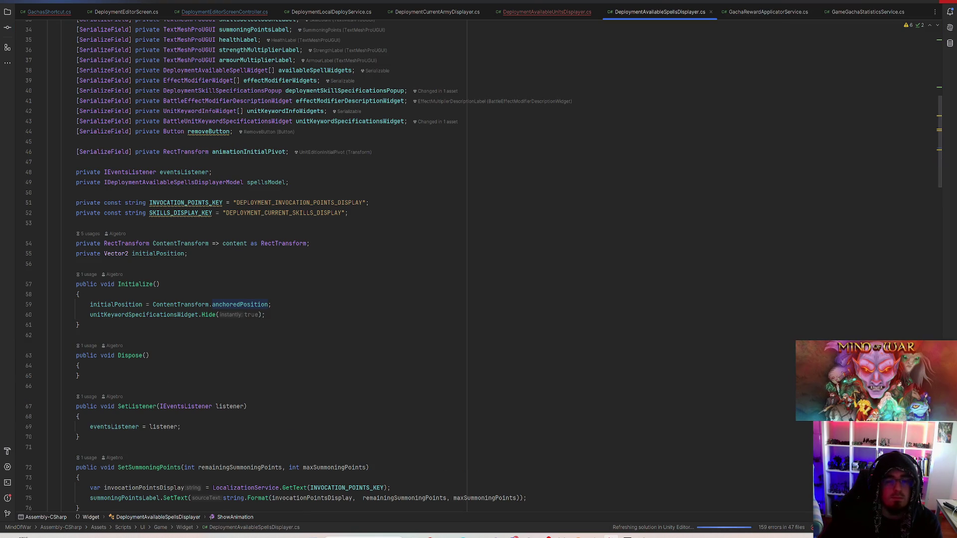
{"action": "key", "text": "alt+Tab"}
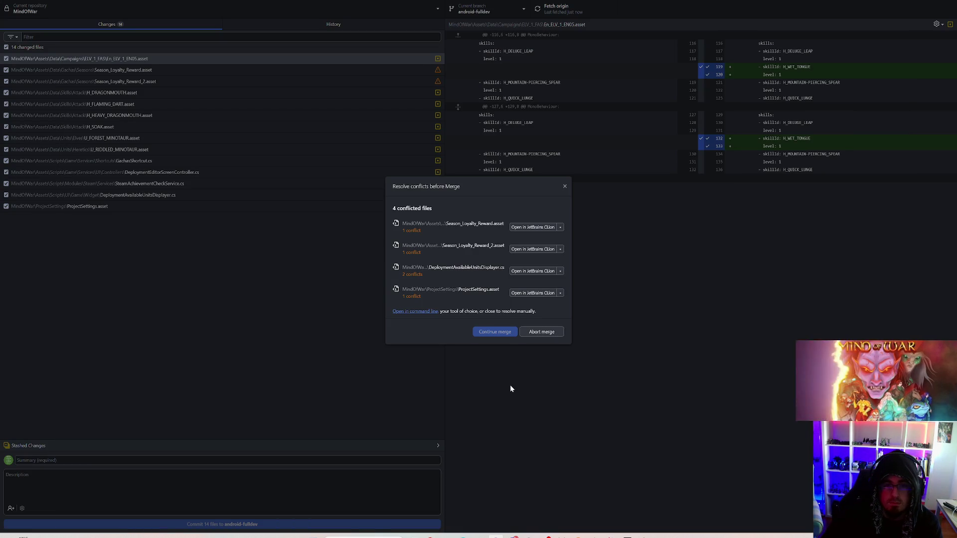
Open Season_Loyalty_Reward_2.asset with the default program from its open menu.
{"action": "left_click", "coordinate": [560, 258]}
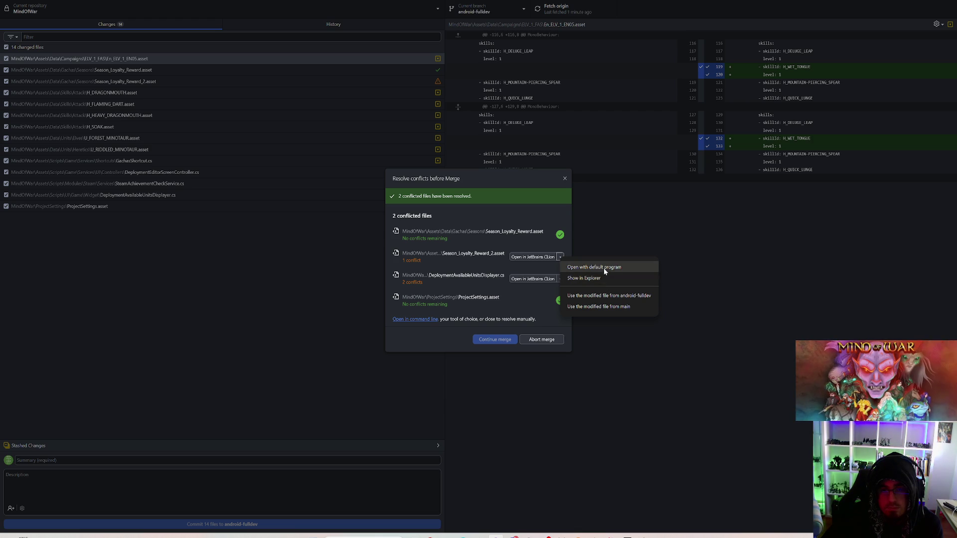
{"action": "left_click", "coordinate": [603, 268]}
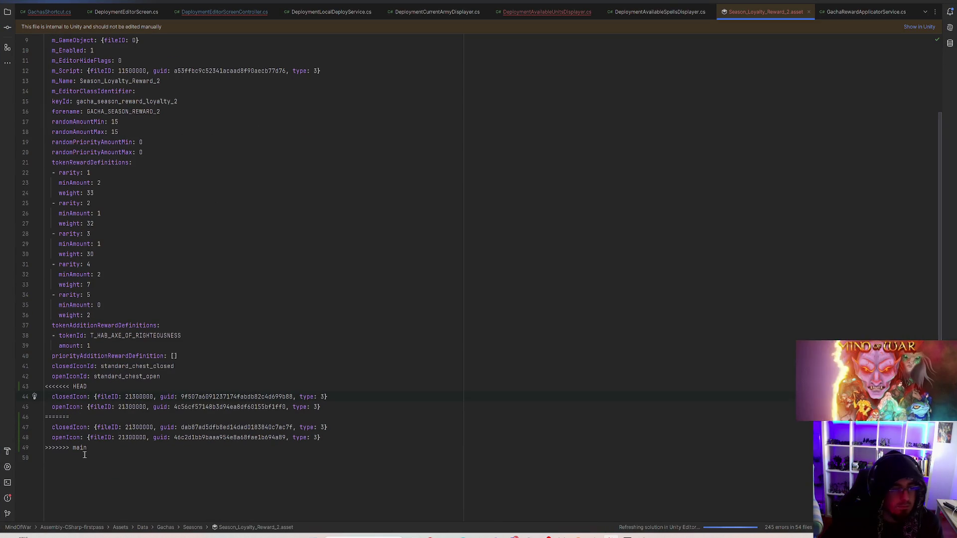
Delete main's icon lines and the HEAD marker in Season_Loyalty_Reward_2.asset.
{"action": "mouse_move", "coordinate": [90, 448]}
{"action": "left_mouse_down"}
{"action": "mouse_move", "coordinate": [40, 421]}
{"action": "mouse_move", "coordinate": [25, 428]}
{"action": "left_mouse_up"}
{"action": "key", "text": "Delete"}
{"action": "key", "text": "BackSpace"}
{"action": "key", "text": "BackSpace"}
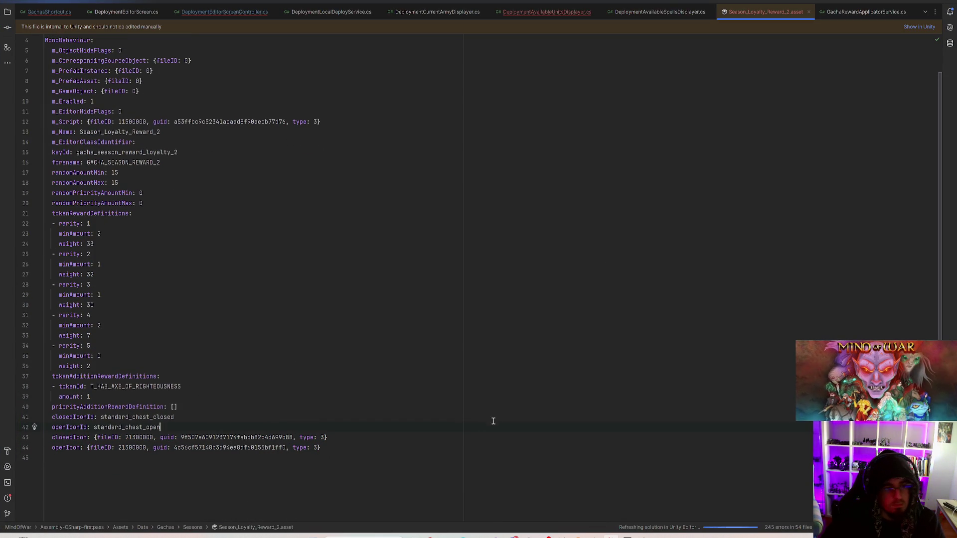
Back in GitHub Desktop, open DeploymentAvailableUnitsDisplayer.cs with the default program.
{"action": "key", "text": "alt+Tab"}
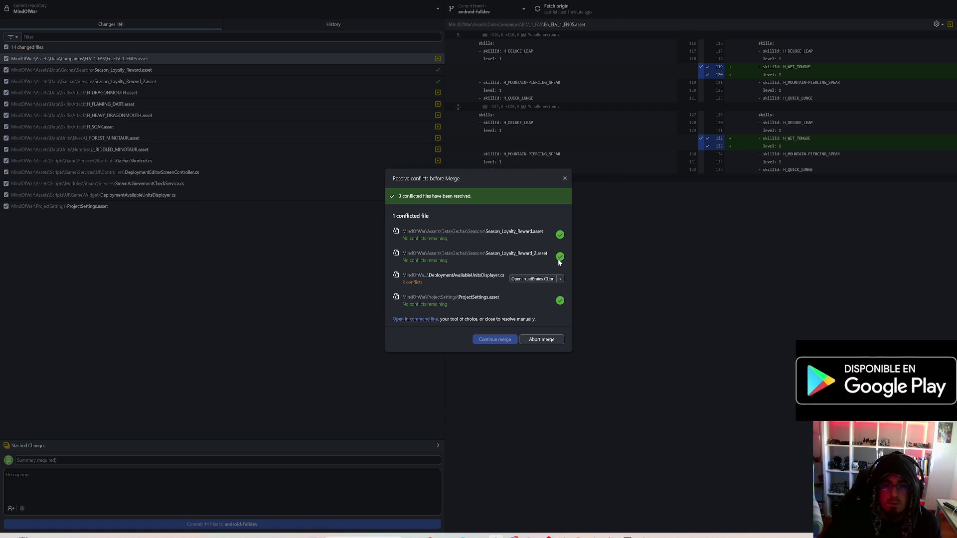
{"action": "left_click", "coordinate": [560, 279]}
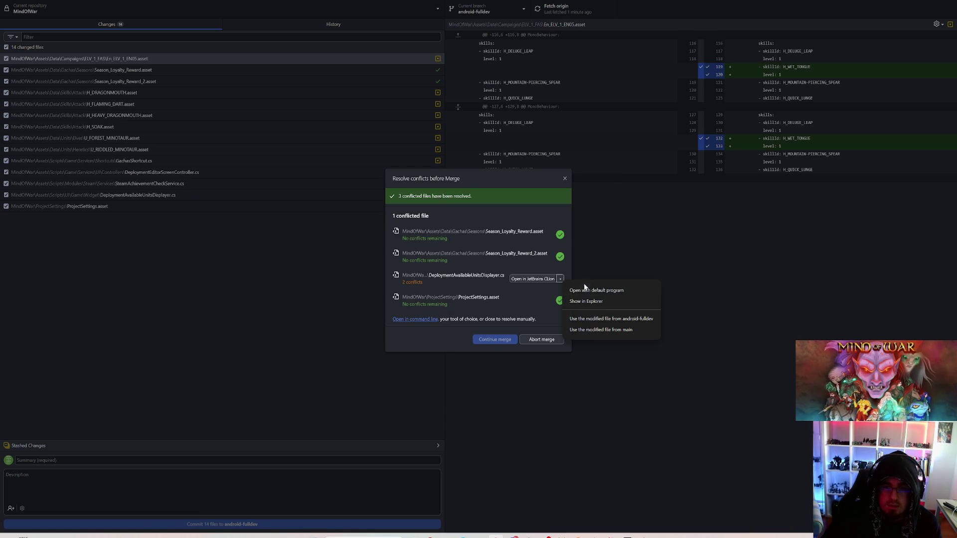
{"action": "left_click", "coordinate": [597, 291]}
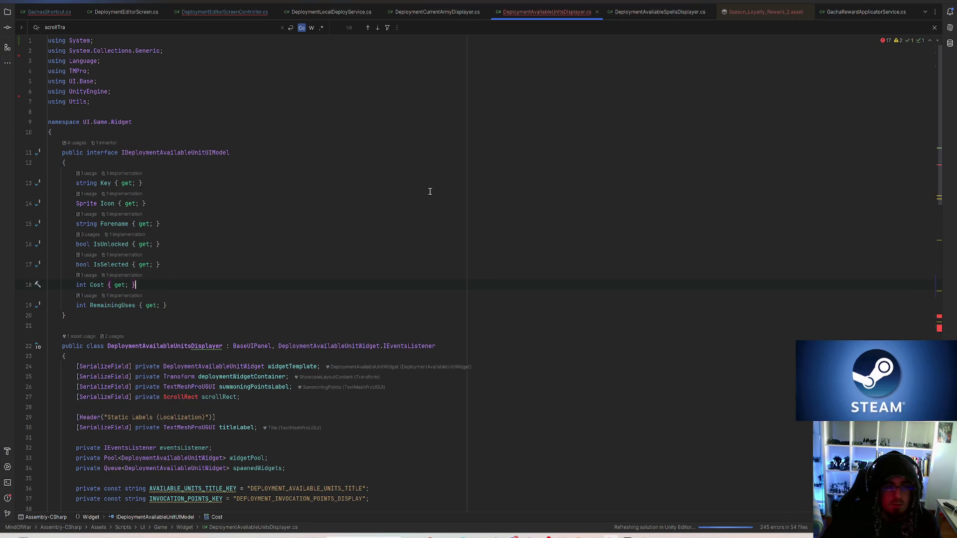
Comment out the HEAD scroll-position line in SetData and delete the remaining conflict markers.
{"action": "scroll", "coordinate": [421, 189], "scroll_direction": "down", "scroll_amount": 15}
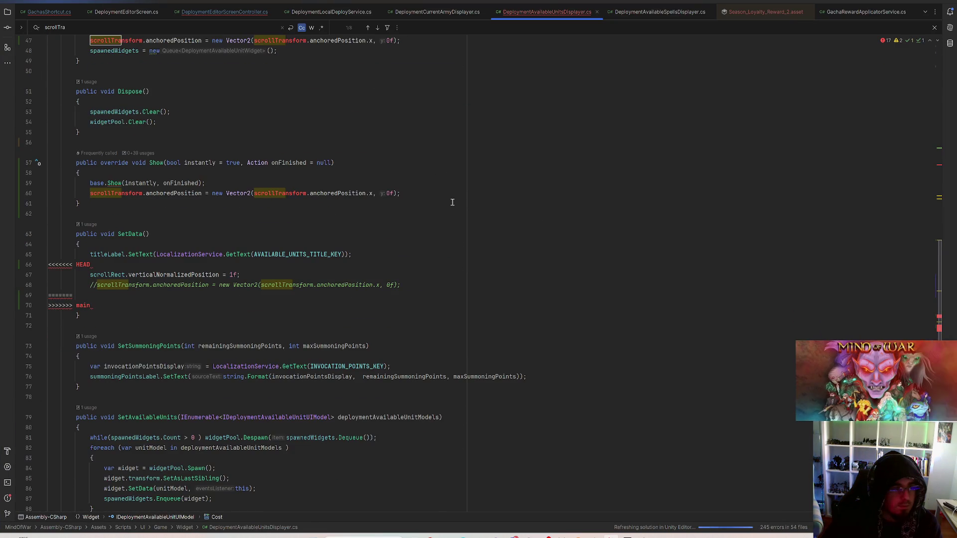
{"action": "scroll", "coordinate": [422, 214], "scroll_direction": "down", "scroll_amount": 1}
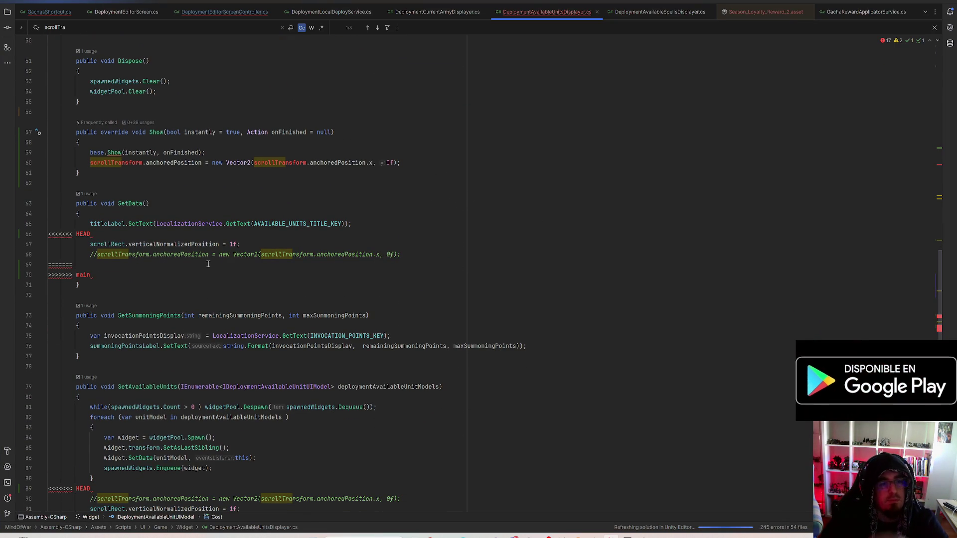
{"action": "mouse_move", "coordinate": [48, 244]}
{"action": "left_mouse_down"}
{"action": "mouse_move", "coordinate": [197, 255]}
{"action": "mouse_move", "coordinate": [240, 245]}
{"action": "left_mouse_up"}
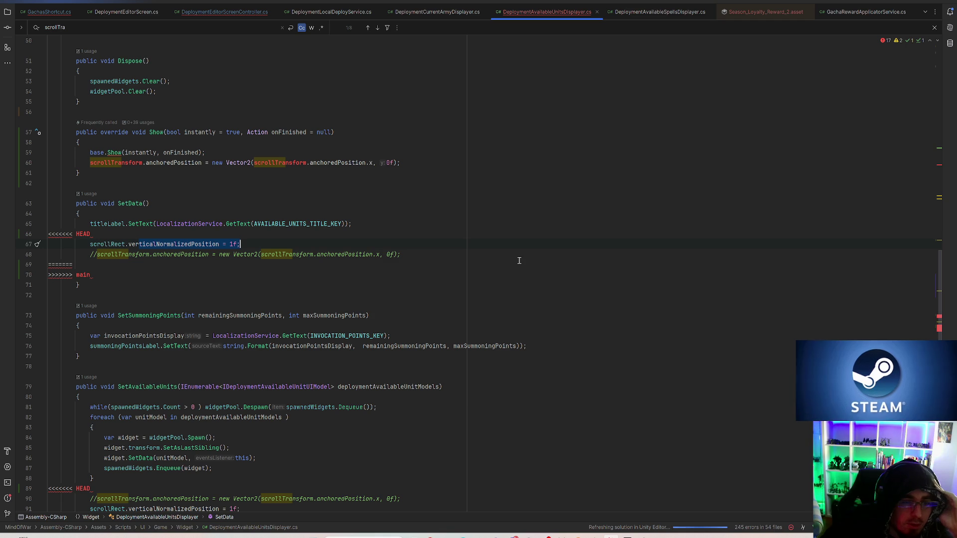
{"action": "key", "text": "ctrl+z"}
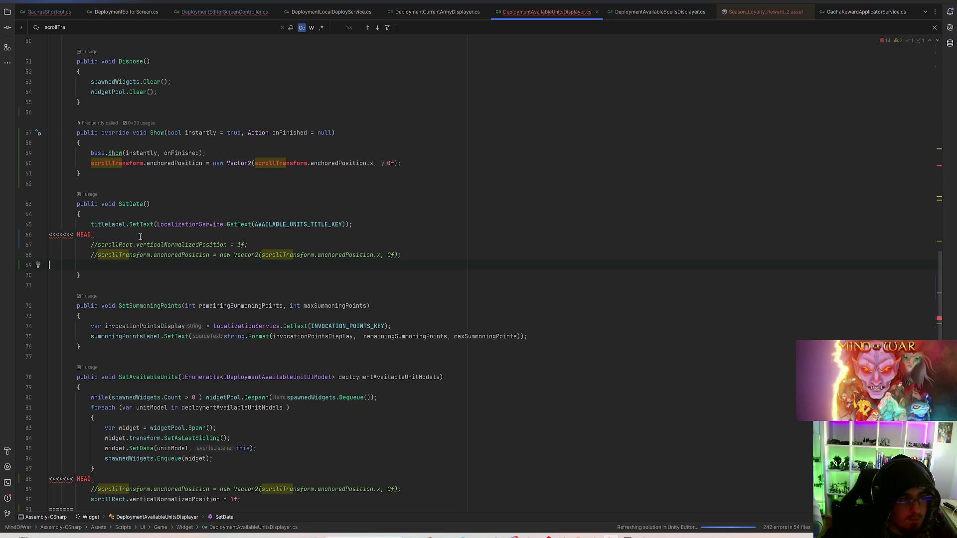
{"action": "key", "text": "BackSpace"}
{"action": "left_click_drag", "start_coordinate": [126, 234], "coordinate": [17, 234]}
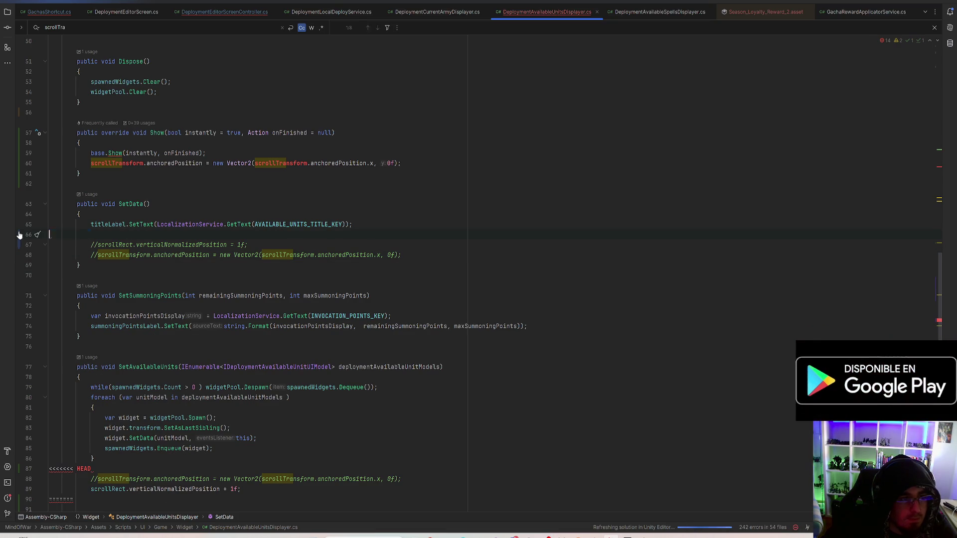
{"action": "key", "text": "BackSpace"}
{"action": "key", "text": "BackSpace"}
{"action": "left_click", "coordinate": [112, 161]}
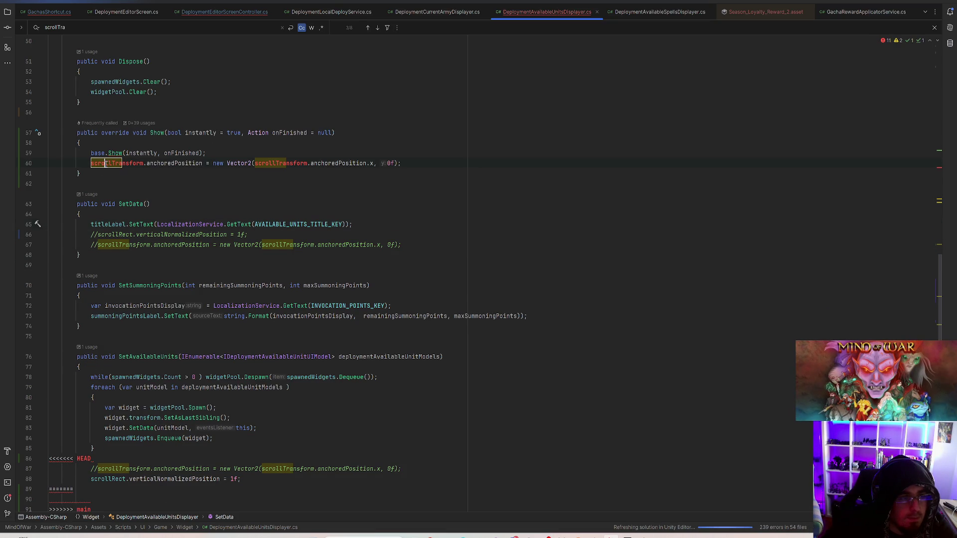
Edit the scrollTransform reference in Show, replacing it with scrollRect and transform text.
{"action": "left_click", "coordinate": [133, 235]}
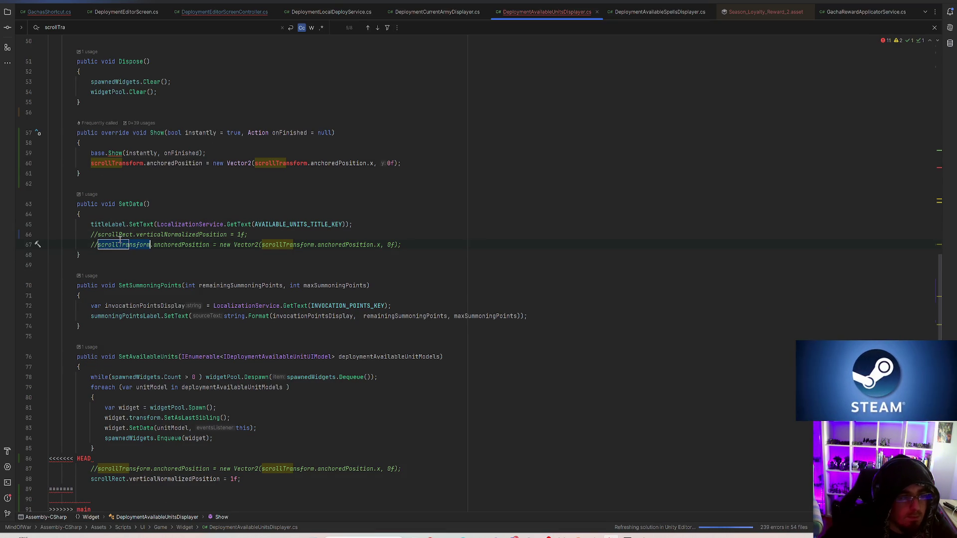
{"action": "double_click", "coordinate": [117, 164]}
{"action": "type", "text": "scrollRect"}
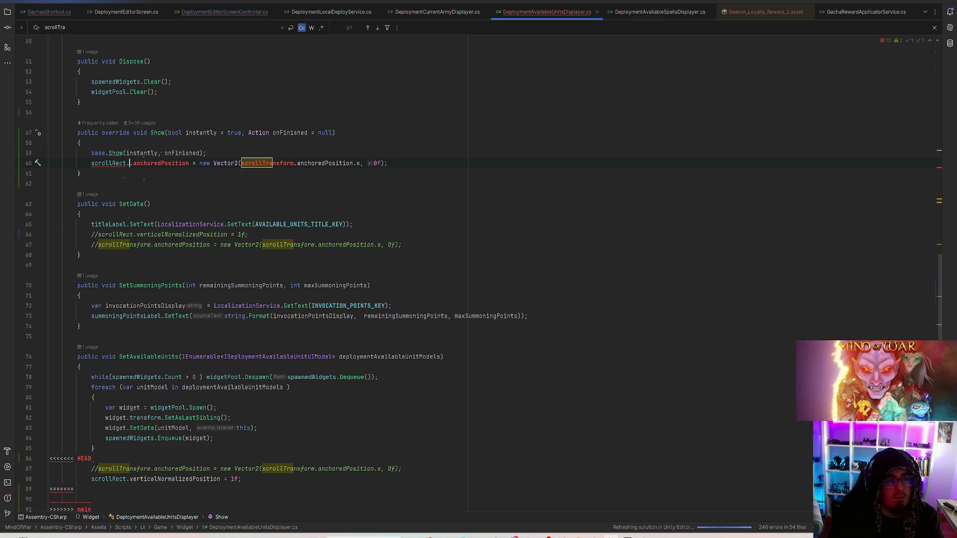
{"action": "type", "text": "."}
{"action": "key", "text": "BackSpace"}
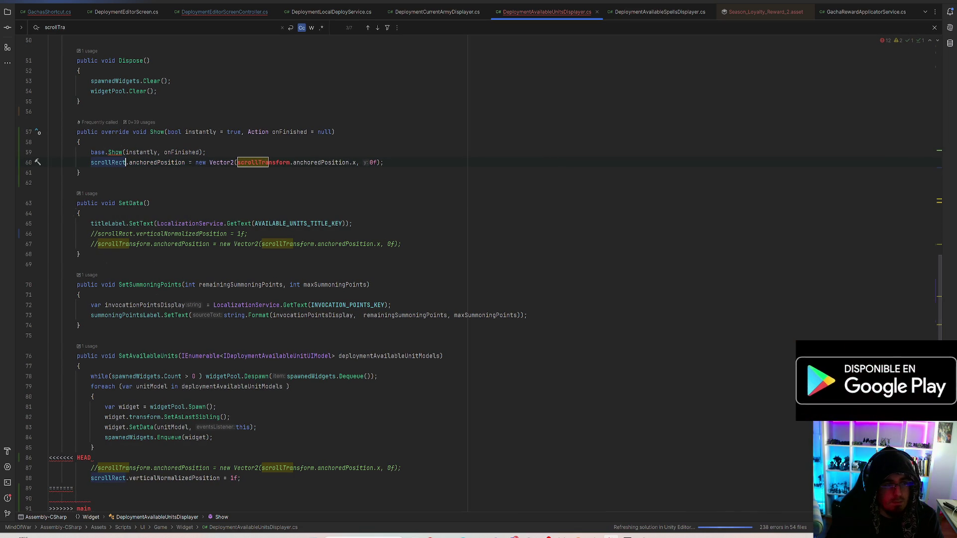
{"action": "key", "text": "BackSpace"}
{"action": "key", "text": "BackSpace"}
{"action": "key", "text": "BackSpace"}
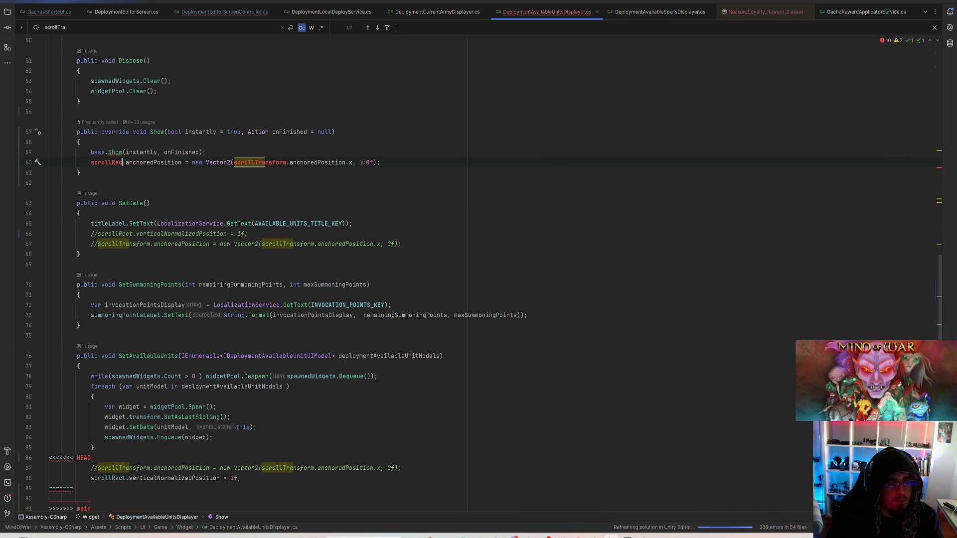
{"action": "key", "text": "BackSpace"}
{"action": "key", "text": "BackSpace"}
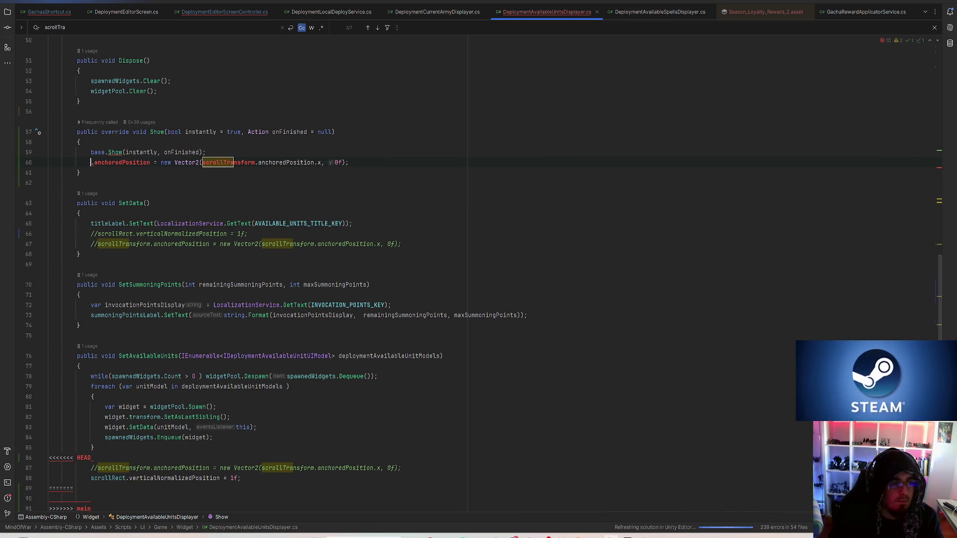
{"action": "type", "text": "transform."}
{"action": "key", "text": "Escape"}
{"action": "key", "text": "Delete"}
Add the UnityEngine.UI using directive via the quick-fix so ScrollRect resolves.
{"action": "scroll", "coordinate": [261, 206], "scroll_direction": "up", "scroll_amount": 10}
{"action": "scroll", "coordinate": [262, 207], "scroll_direction": "up", "scroll_amount": 3}
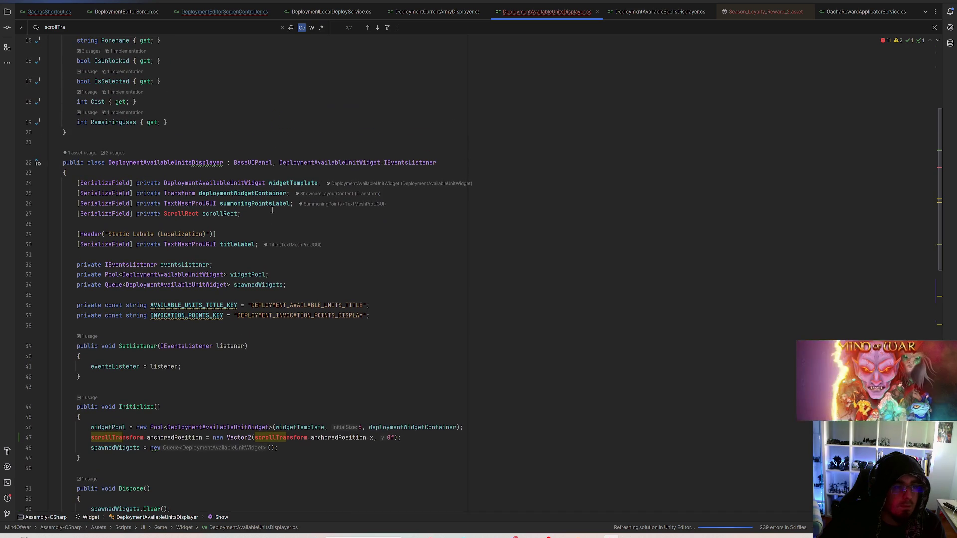
{"action": "double_click", "coordinate": [216, 215]}
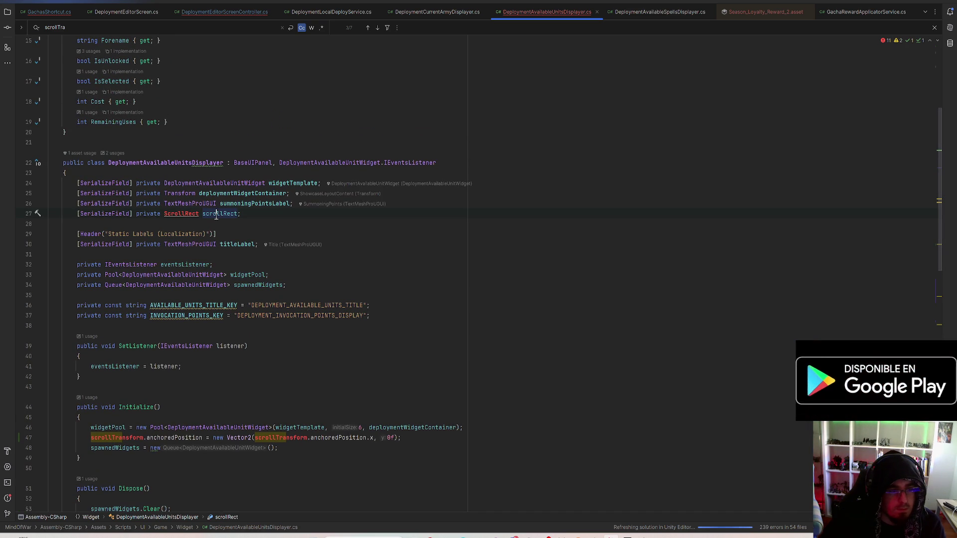
{"action": "scroll", "coordinate": [165, 374], "scroll_direction": "down", "scroll_amount": 5}
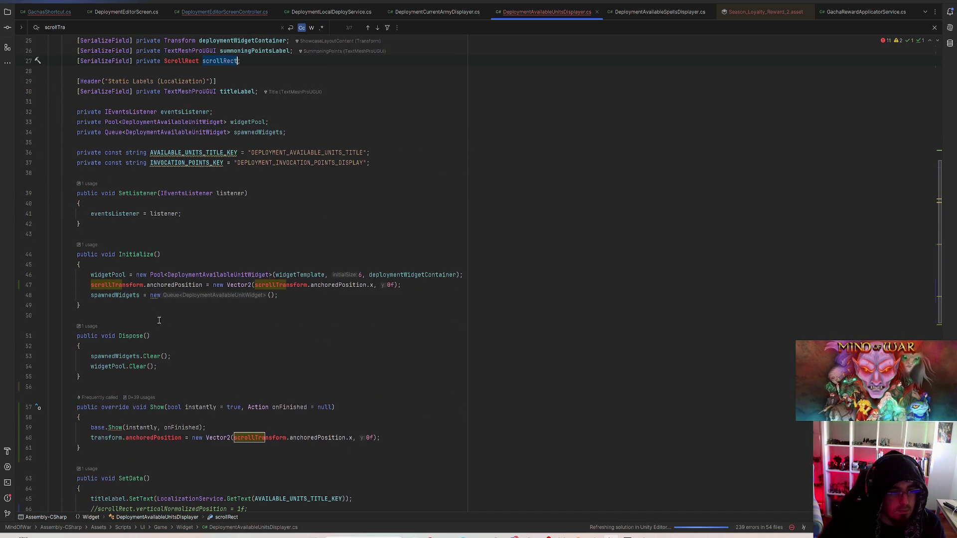
{"action": "left_click", "coordinate": [365, 298]}
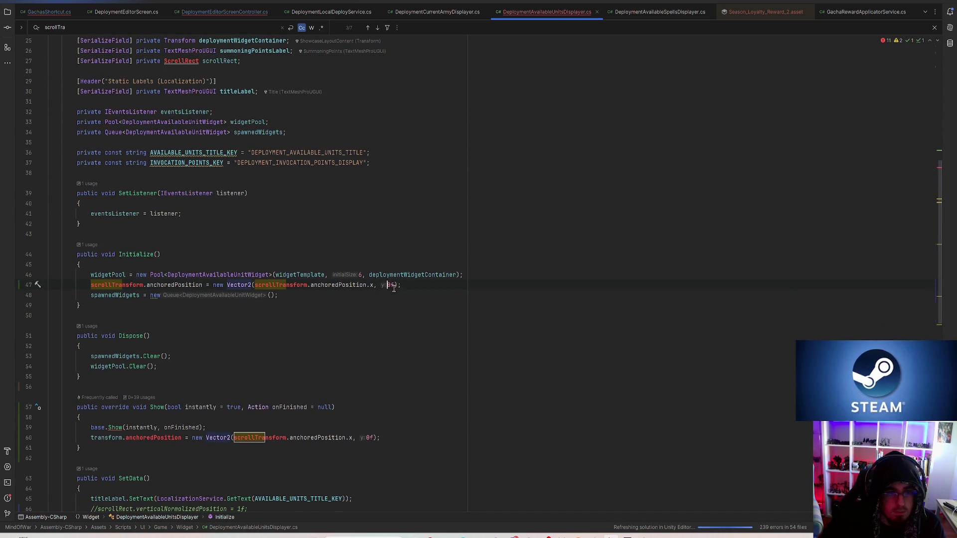
{"action": "left_click", "coordinate": [425, 283]}
{"action": "scroll", "coordinate": [127, 308], "scroll_direction": "down", "scroll_amount": 4}
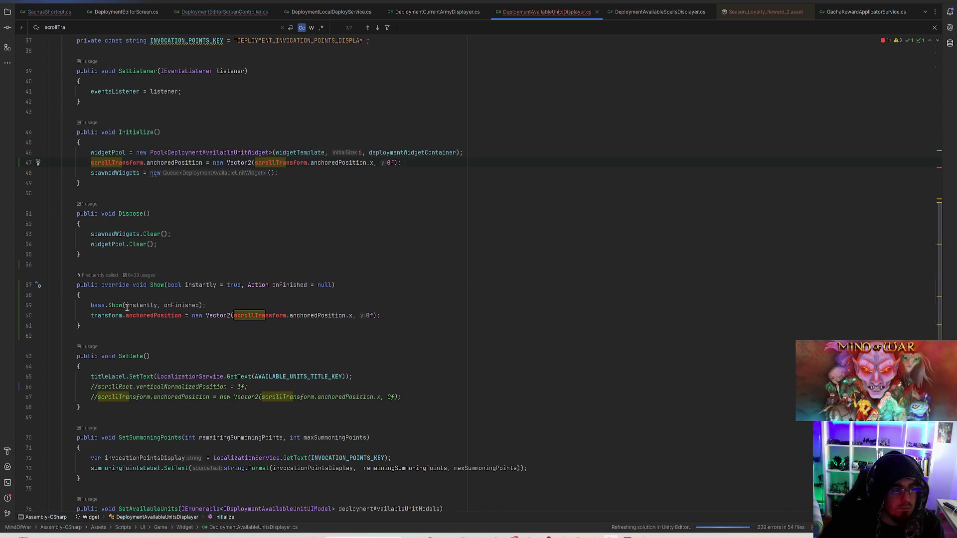
{"action": "scroll", "coordinate": [145, 310], "scroll_direction": "up", "scroll_amount": 4}
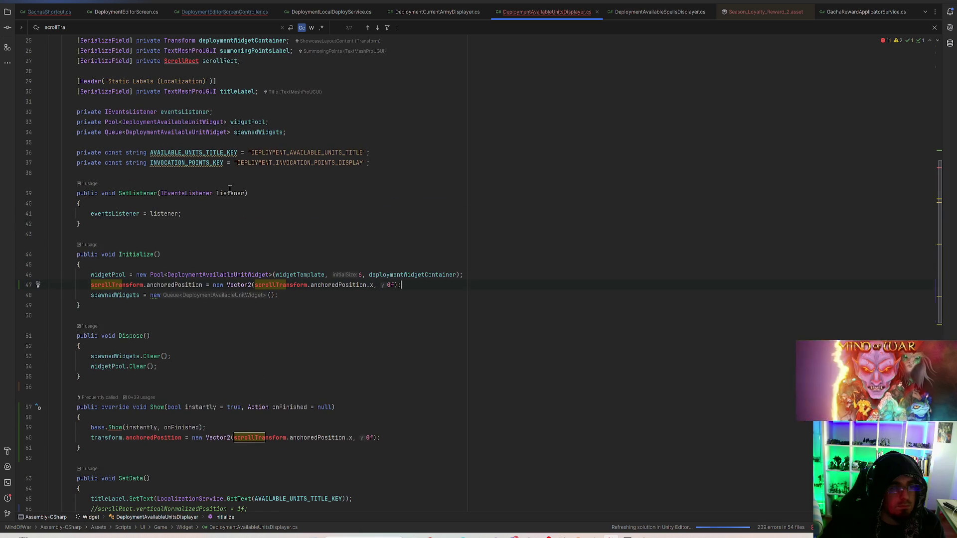
{"action": "left_click", "coordinate": [38, 61]}
{"action": "left_click", "coordinate": [70, 78]}
Copy the scrollRect field name from its declaration.
{"action": "scroll", "coordinate": [227, 199], "scroll_direction": "up", "scroll_amount": 2}
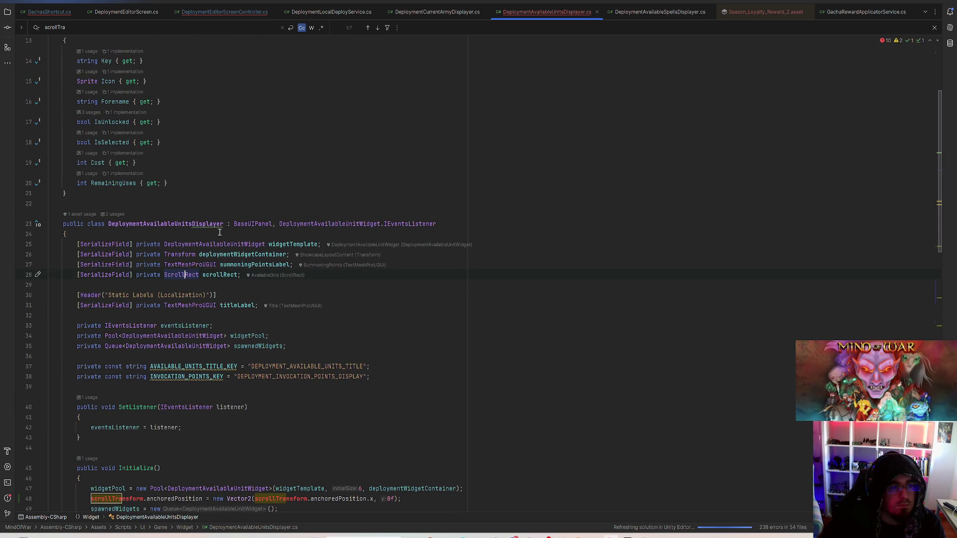
{"action": "double_click", "coordinate": [218, 275]}
{"action": "key", "text": "ctrl+c"}
{"action": "scroll", "coordinate": [201, 386], "scroll_direction": "down", "scroll_amount": 5}
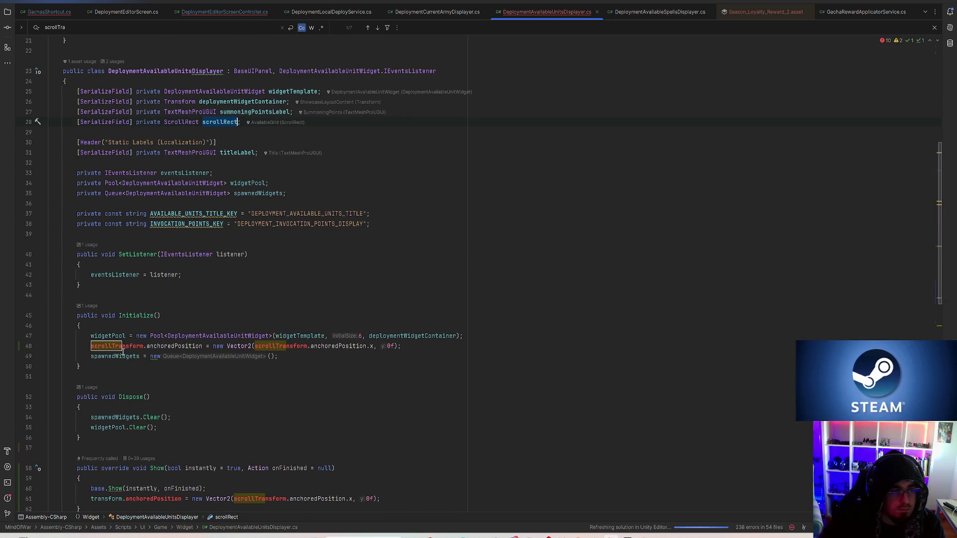
On line 48 in Initialize, replace both scrollTransform uses with ((RectTransform)scrollRect.transform).
{"action": "double_click", "coordinate": [110, 346]}
{"action": "key", "text": "ctrl+v"}
{"action": "type", "text": ".transform."}
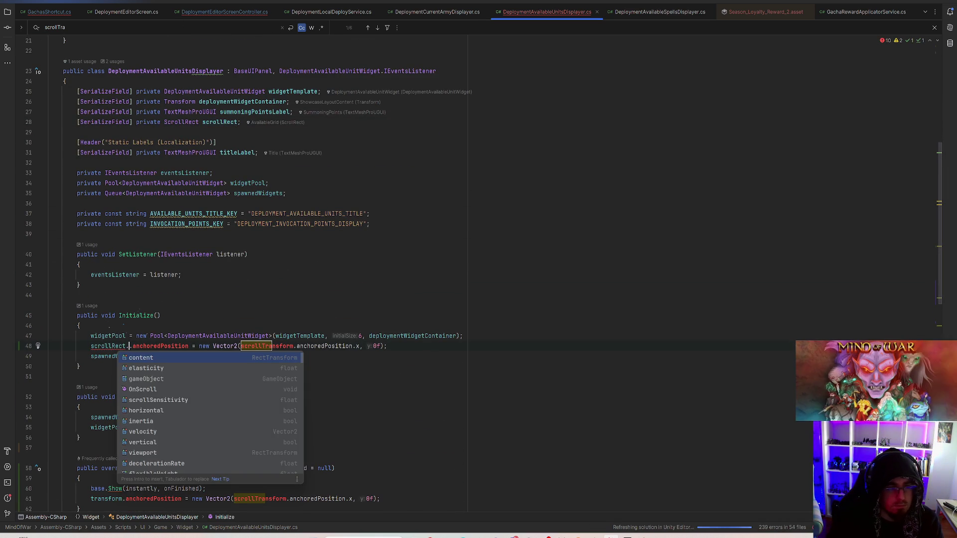
{"action": "key", "text": "Escape"}
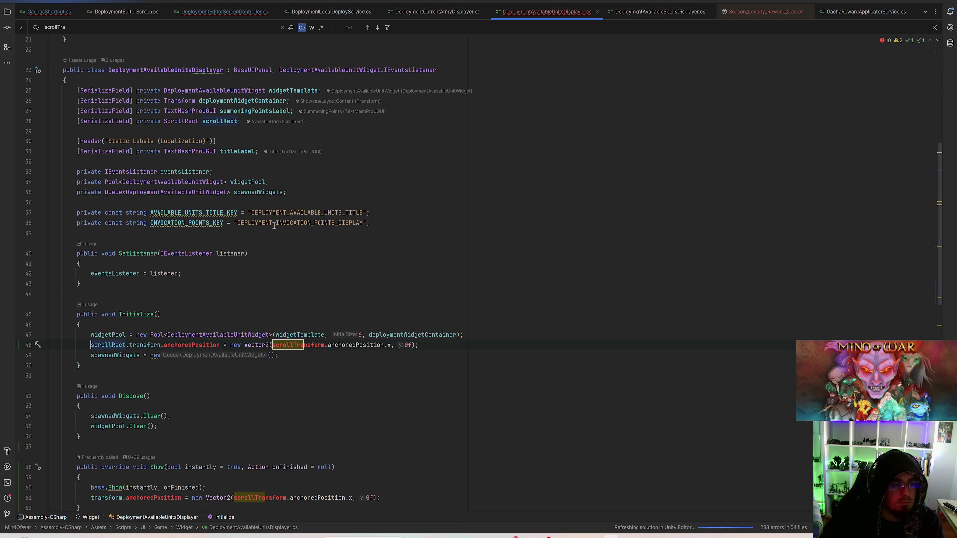
{"action": "type", "text": "("}
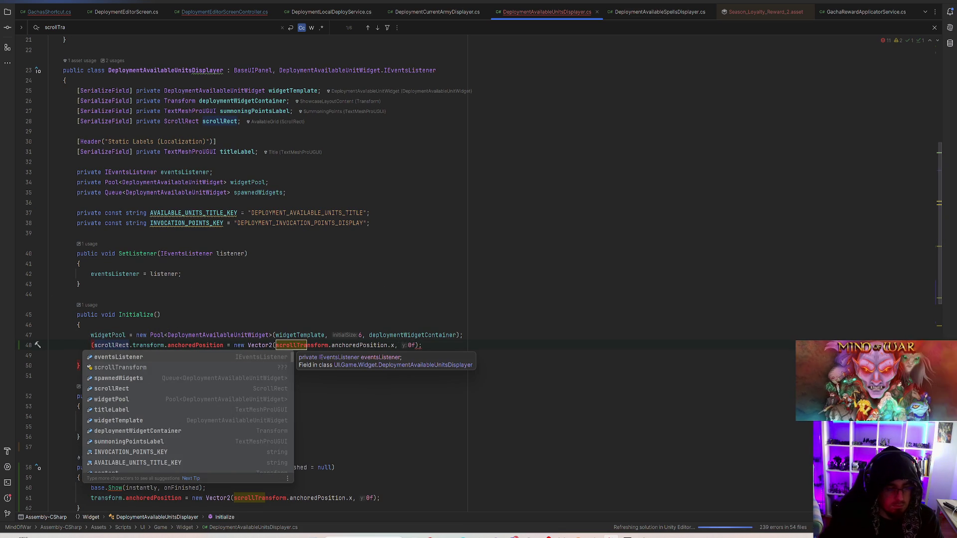
{"action": "type", "text": "RectTransform"}
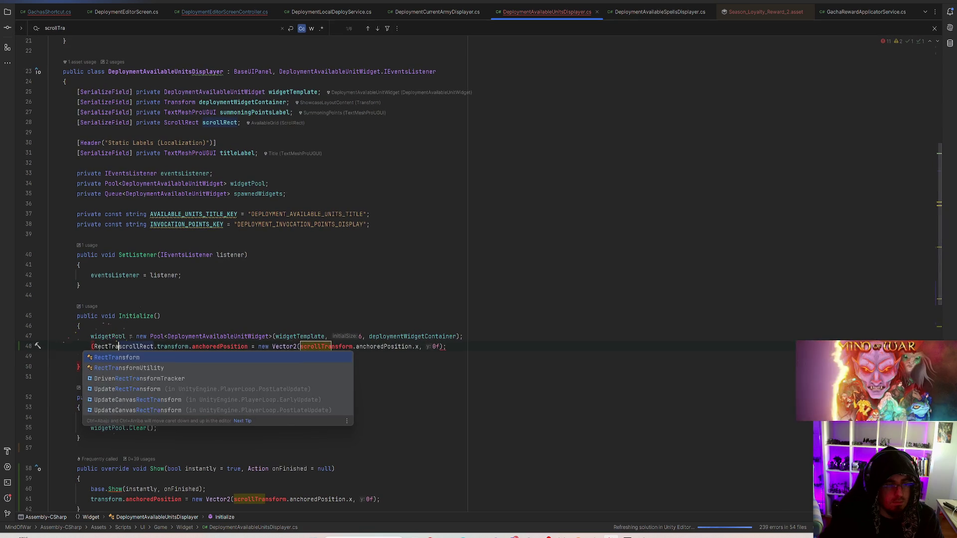
{"action": "type", "text": ")"}
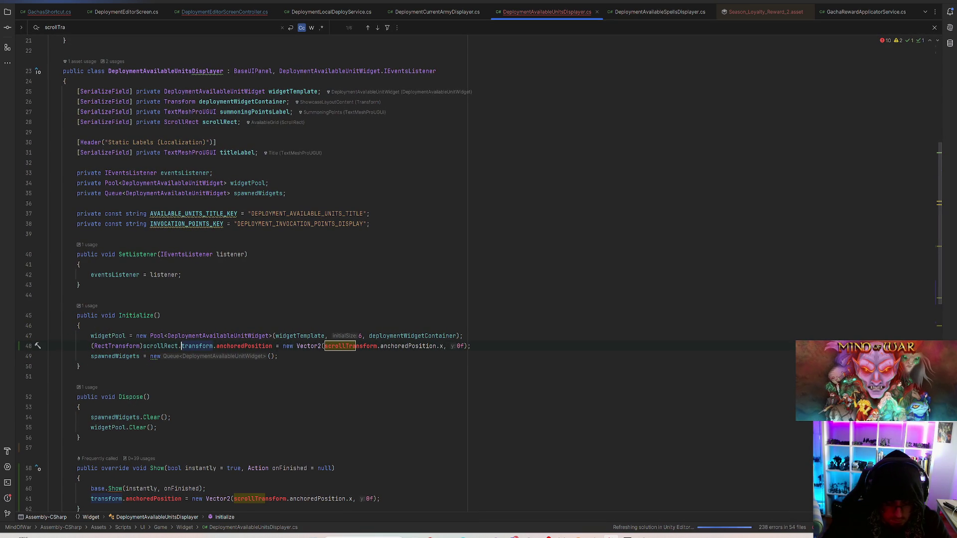
{"action": "left_click", "coordinate": [166, 346]}
{"action": "left_click", "coordinate": [214, 347]}
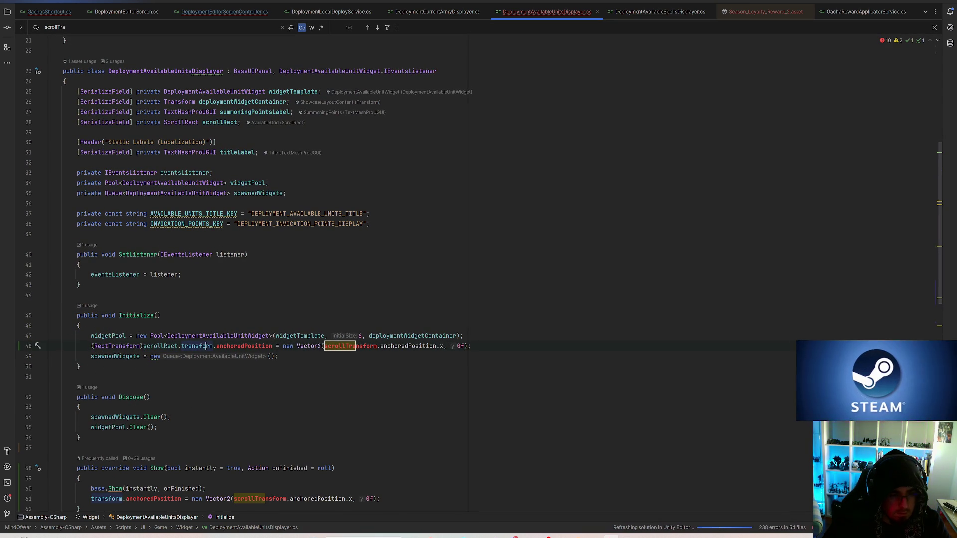
{"action": "type", "text": ")"}
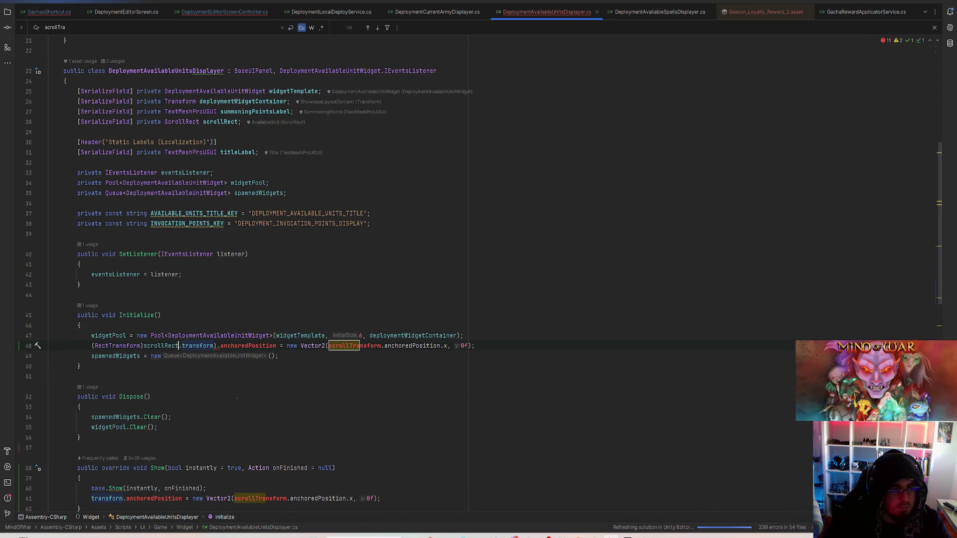
{"action": "left_click", "coordinate": [92, 346]}
{"action": "type", "text": "("}
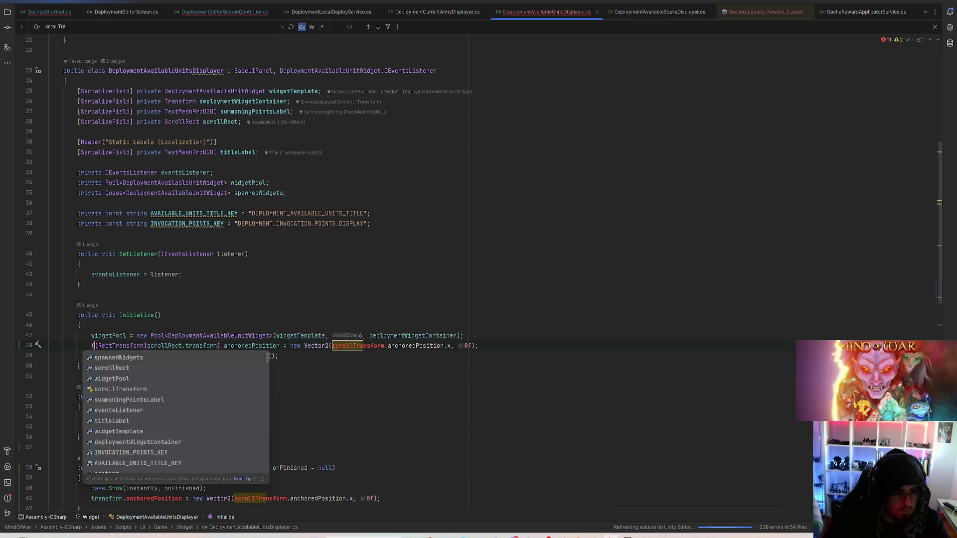
{"action": "type", "text": "("}
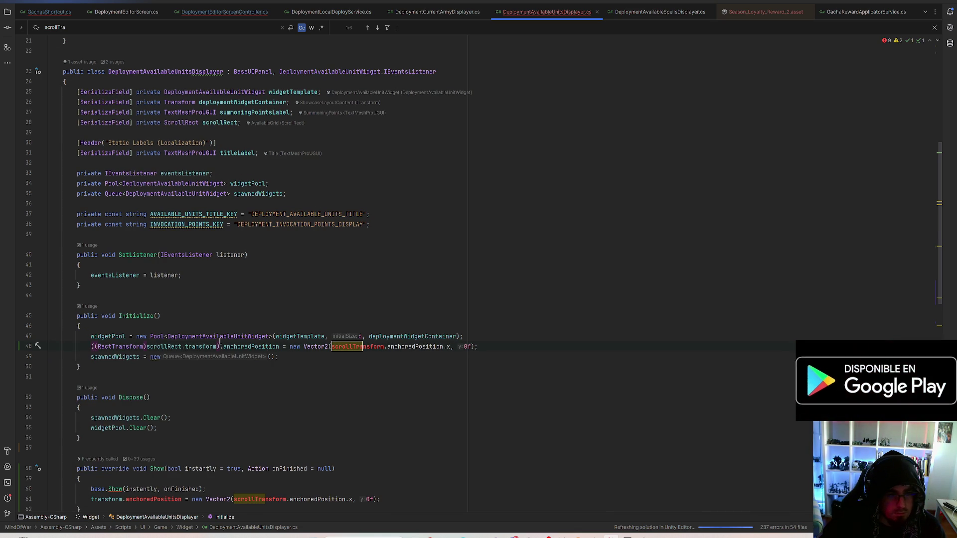
{"action": "left_click_drag", "start_coordinate": [220, 348], "coordinate": [93, 348]}
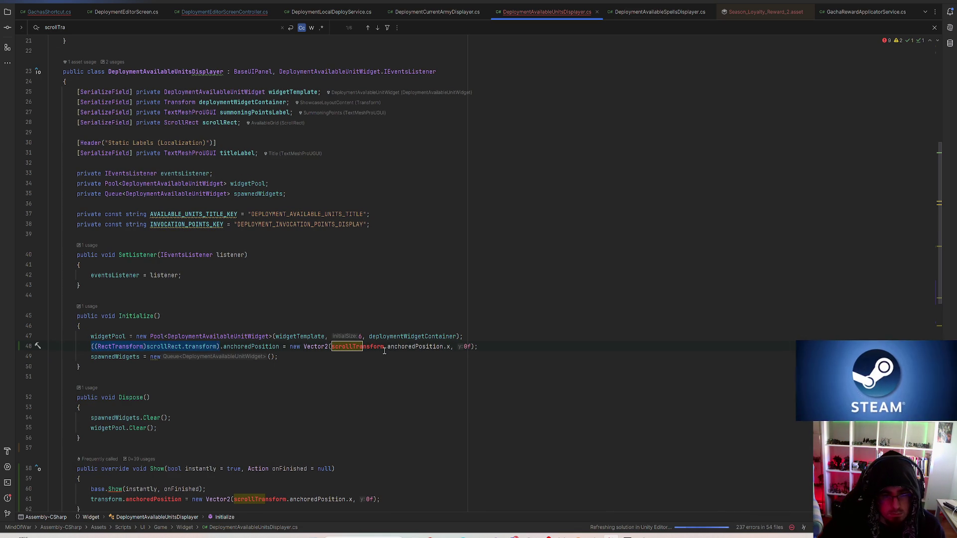
{"action": "left_click", "coordinate": [331, 346]}
{"action": "double_click", "coordinate": [344, 346]}
{"action": "key", "text": "ctrl+v"}
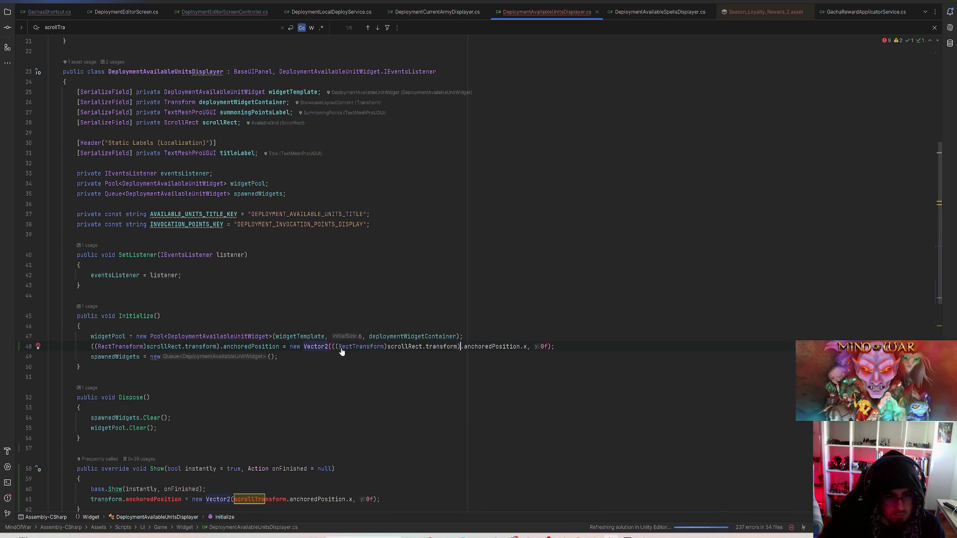
Paste ((RectTransform)scrollRect.transform) over both scrollTransform references on line 61 in Show.
{"action": "scroll", "coordinate": [216, 410], "scroll_direction": "down", "scroll_amount": 5}
{"action": "scroll", "coordinate": [216, 410], "scroll_direction": "down", "scroll_amount": 2}
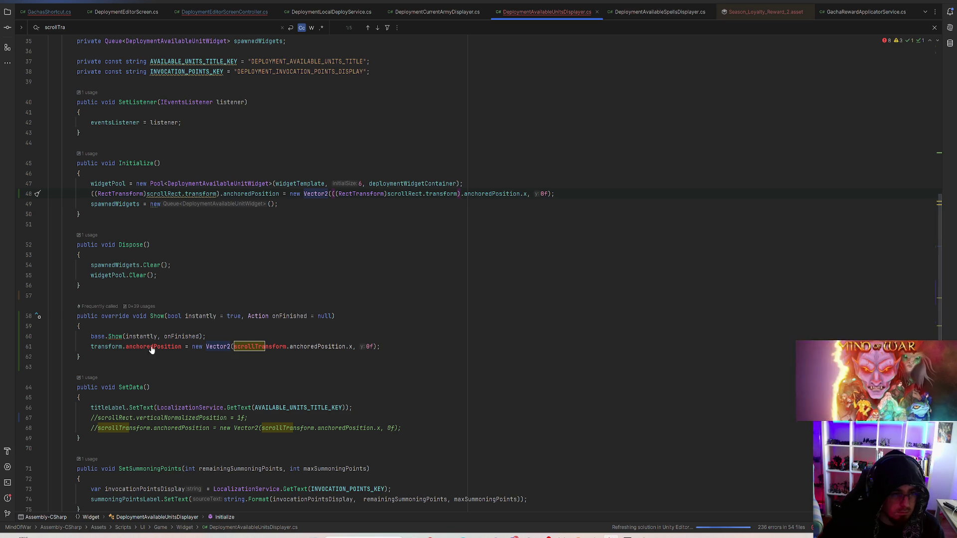
{"action": "double_click", "coordinate": [105, 347]}
{"action": "key", "text": "ctrl+v"}
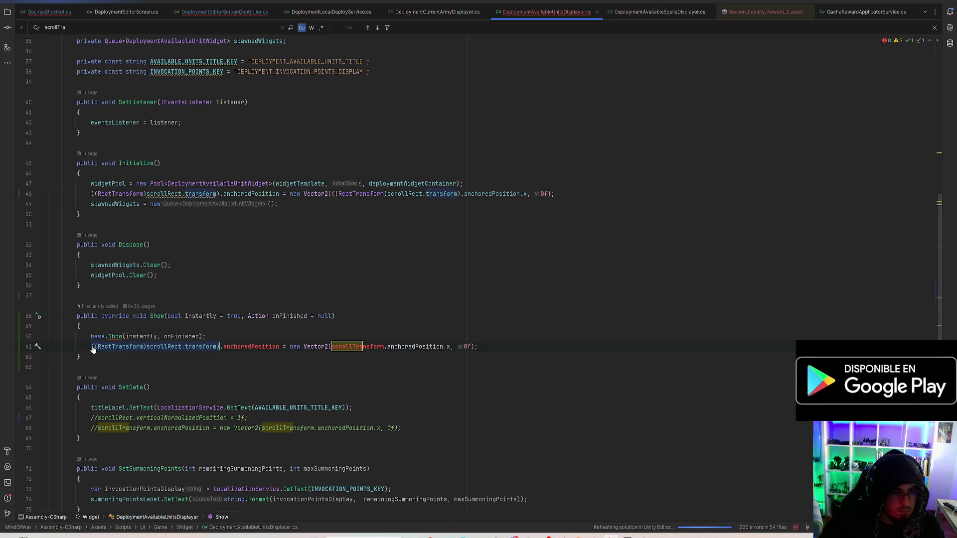
{"action": "double_click", "coordinate": [333, 349]}
{"action": "key", "text": "ctrl+v"}
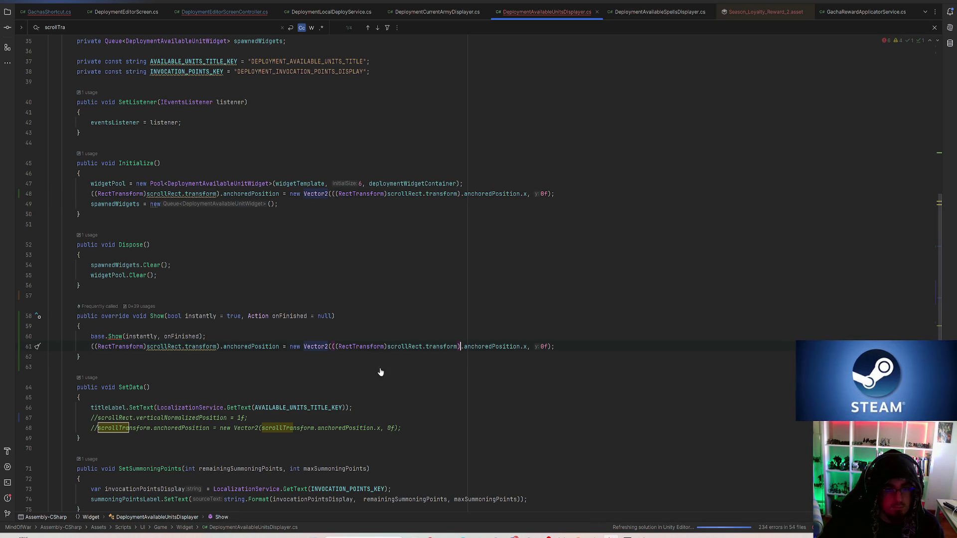
{"action": "scroll", "coordinate": [140, 348], "scroll_direction": "up", "scroll_amount": 5}
Check where the scrollRect field is used, then return to the conflict at line 89.
{"action": "left_click", "coordinate": [236, 122]}
{"action": "scroll", "coordinate": [576, 301], "scroll_direction": "down", "scroll_amount": 2}
{"action": "scroll", "coordinate": [576, 300], "scroll_direction": "down", "scroll_amount": 7}
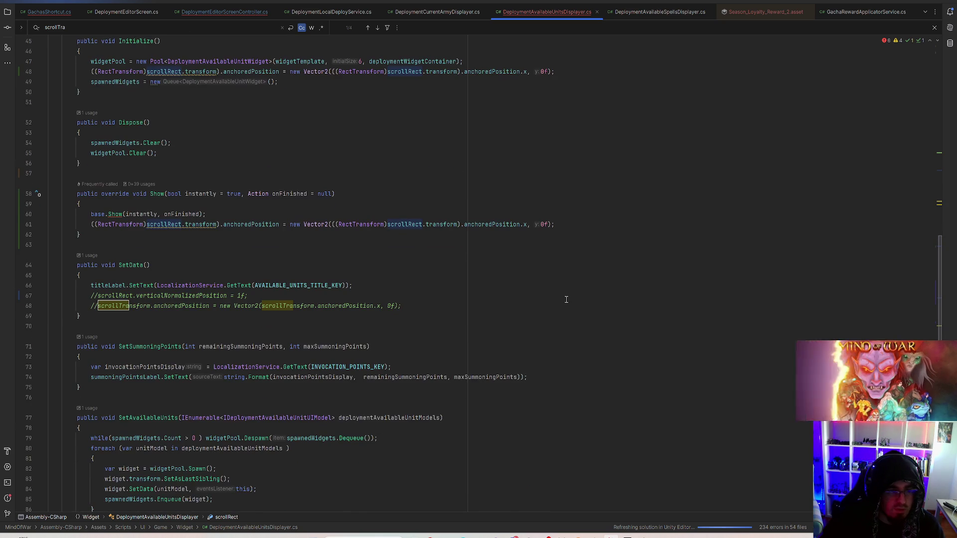
{"action": "scroll", "coordinate": [566, 300], "scroll_direction": "down", "scroll_amount": 4}
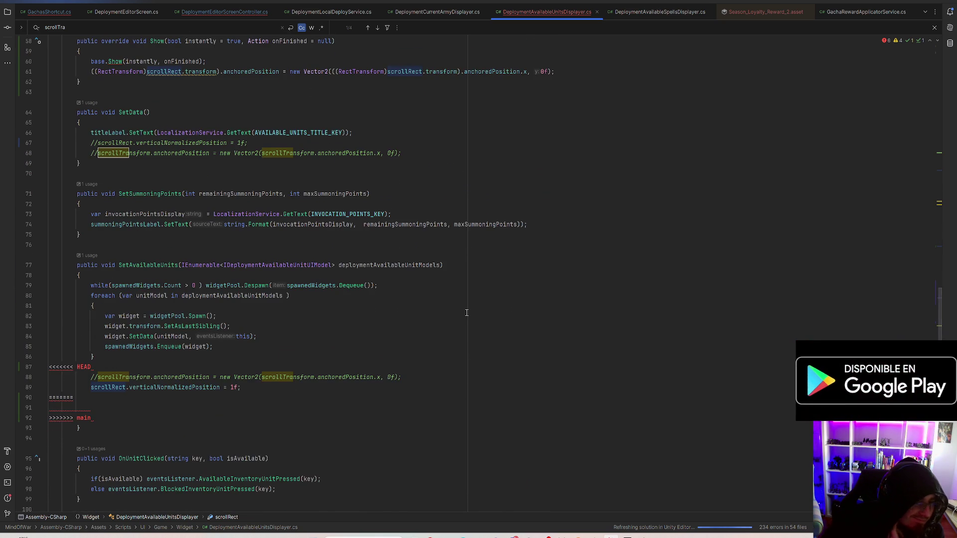
{"action": "scroll", "coordinate": [468, 314], "scroll_direction": "down", "scroll_amount": 3}
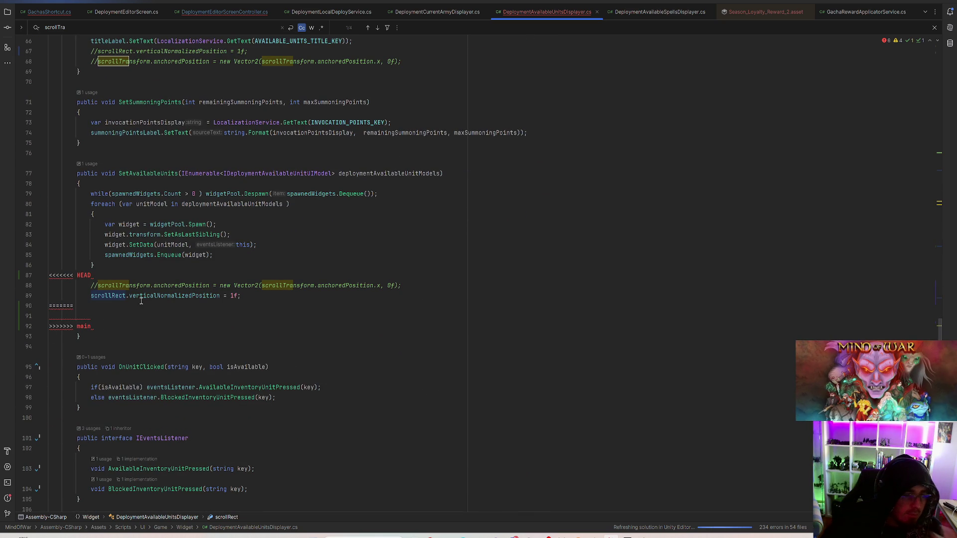
{"action": "mouse_move", "coordinate": [212, 298]}
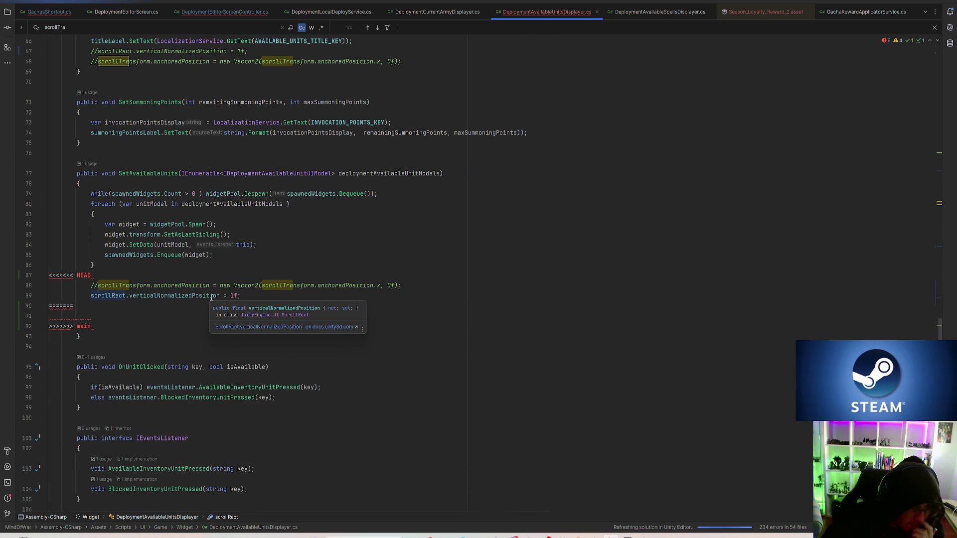
{"action": "left_click", "coordinate": [211, 298]}
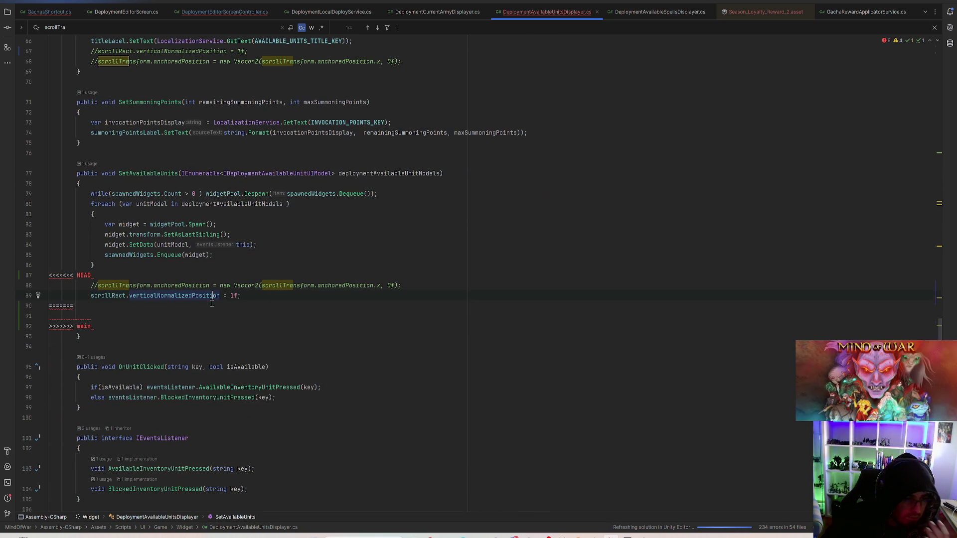
{"action": "scroll", "coordinate": [71, 276], "scroll_direction": "down", "scroll_amount": 2}
Delete the <<<<<<< HEAD, ======= and >>>>>>> main conflict marker lines.
{"action": "left_click_drag", "start_coordinate": [109, 266], "coordinate": [23, 246]}
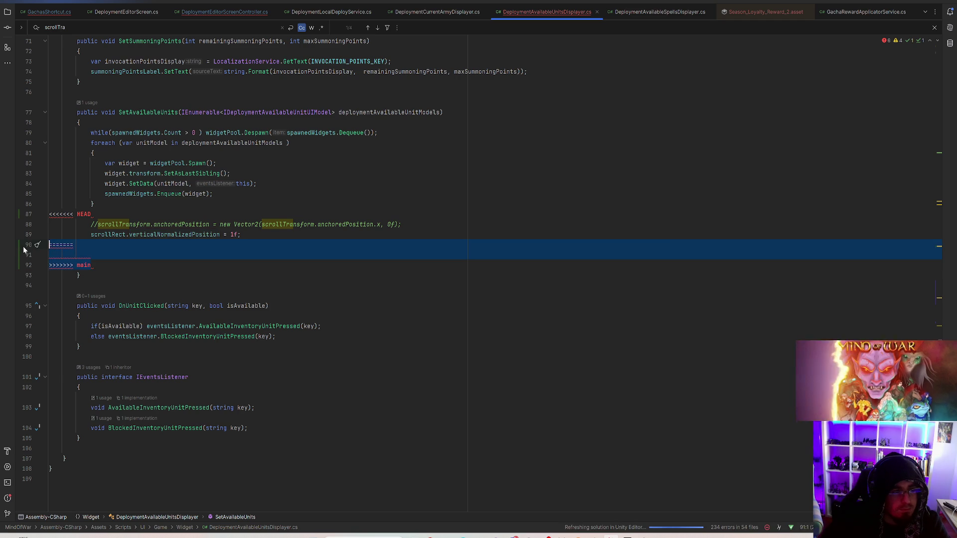
{"action": "key", "text": "BackSpace"}
{"action": "key", "text": "BackSpace"}
{"action": "left_click_drag", "start_coordinate": [121, 214], "coordinate": [39, 213]}
{"action": "key", "text": "BackSpace"}
{"action": "key", "text": "BackSpace"}
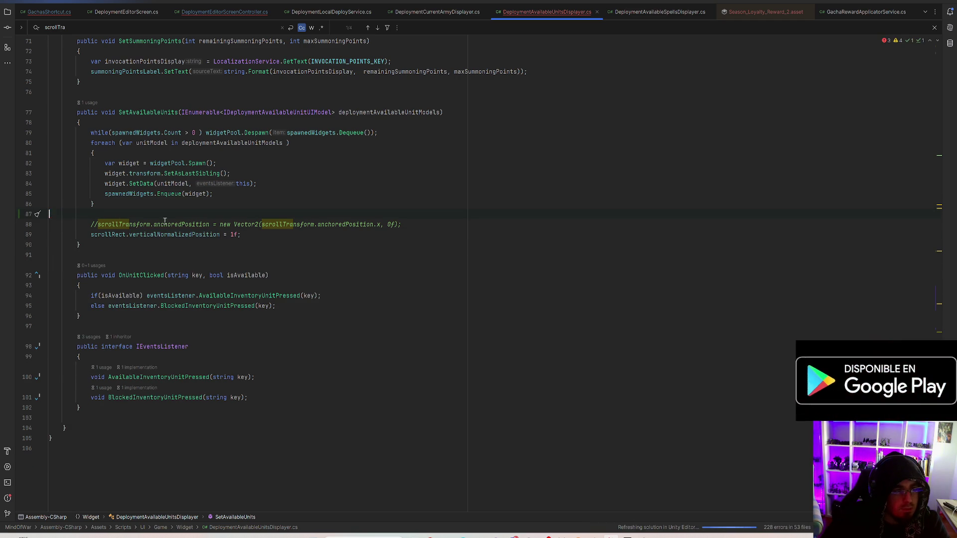
Delete the scrollRect.verticalNormalizedPosition = 1f; line and go back to GitHub Desktop.
{"action": "scroll", "coordinate": [163, 254], "scroll_direction": "up", "scroll_amount": 1}
{"action": "scroll", "coordinate": [163, 254], "scroll_direction": "up", "scroll_amount": 3}
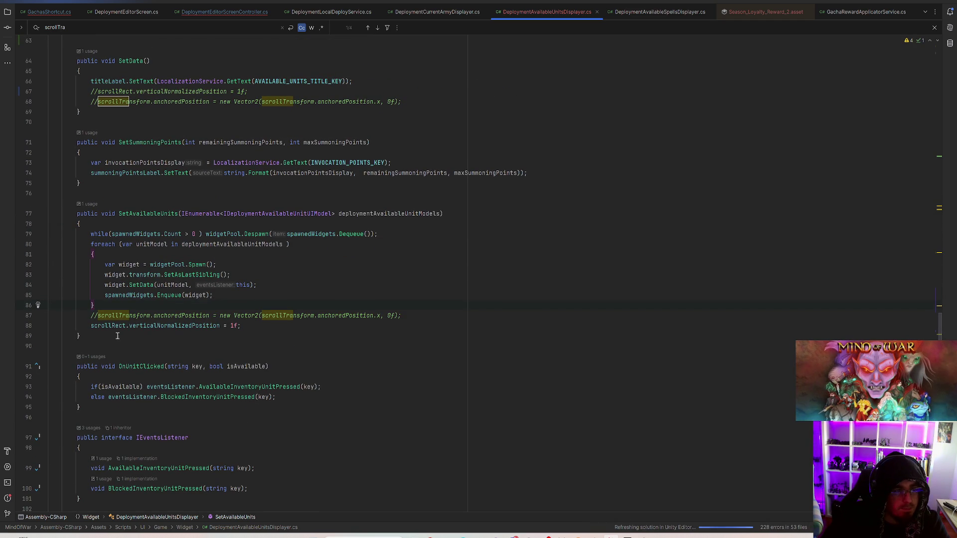
{"action": "mouse_move", "coordinate": [278, 328]}
{"action": "left_mouse_down"}
{"action": "mouse_move", "coordinate": [37, 326]}
{"action": "mouse_move", "coordinate": [53, 331]}
{"action": "left_mouse_up"}
{"action": "key", "text": "Right"}
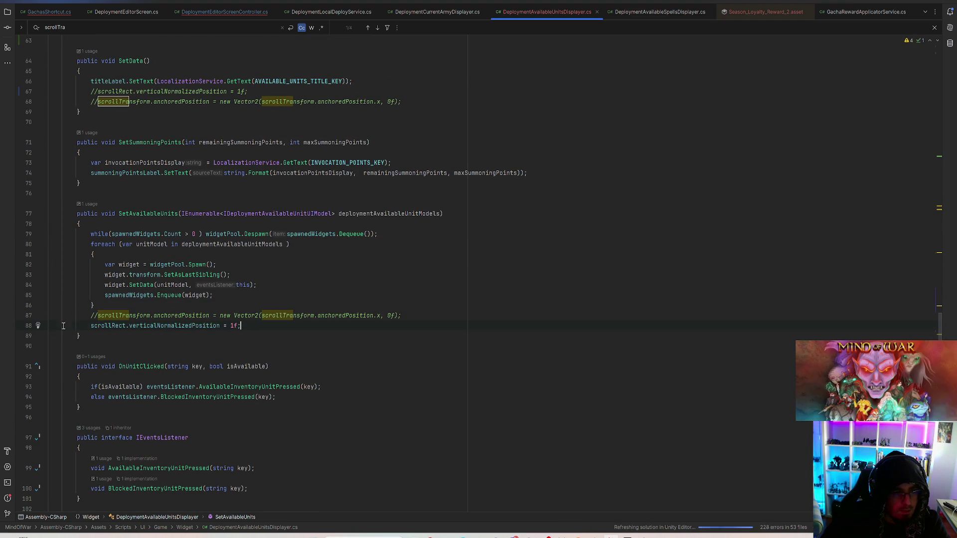
{"action": "mouse_move", "coordinate": [263, 325]}
{"action": "left_mouse_down"}
{"action": "mouse_move", "coordinate": [50, 326]}
{"action": "mouse_move", "coordinate": [50, 244]}
{"action": "mouse_move", "coordinate": [48, 326]}
{"action": "left_mouse_up"}
{"action": "key", "text": "BackSpace"}
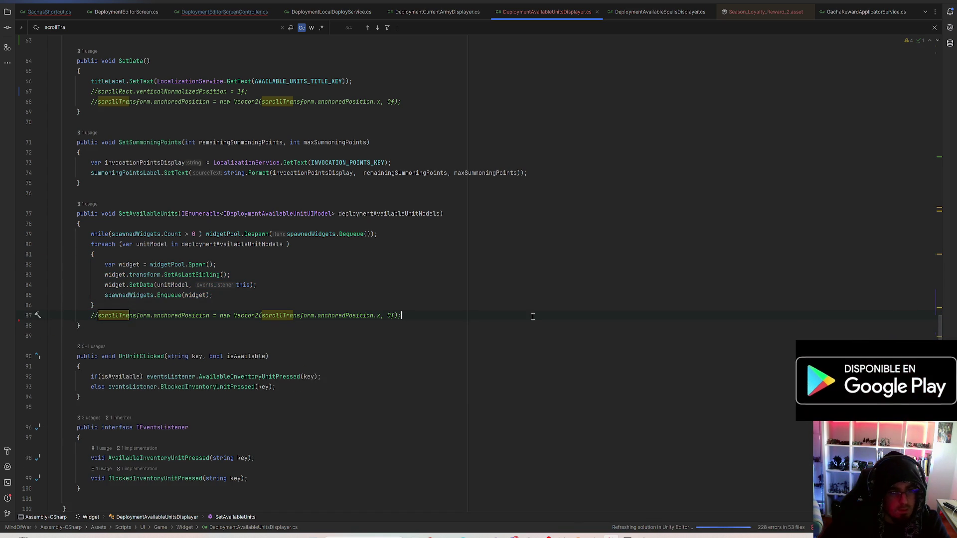
{"action": "scroll", "coordinate": [518, 319], "scroll_direction": "down", "scroll_amount": 3}
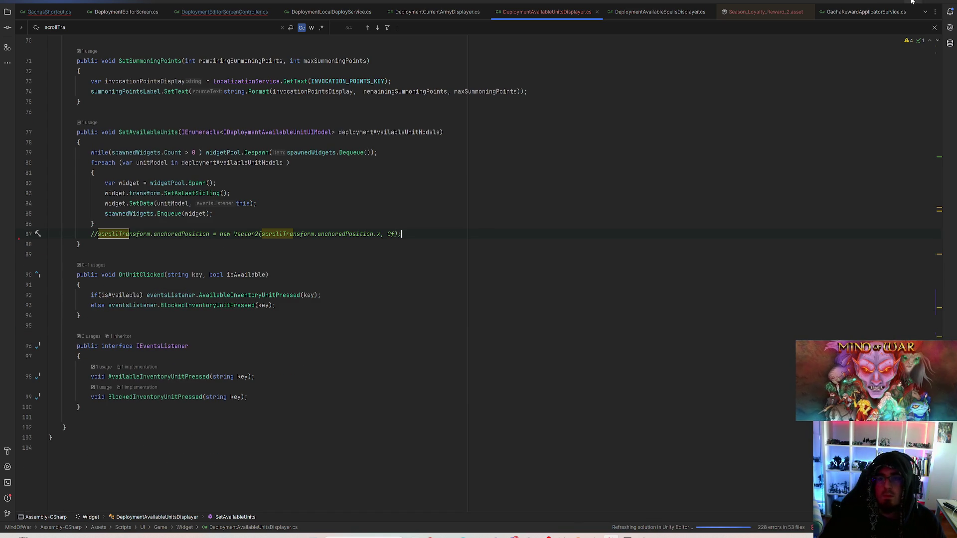
{"action": "key", "text": "alt+Tab"}
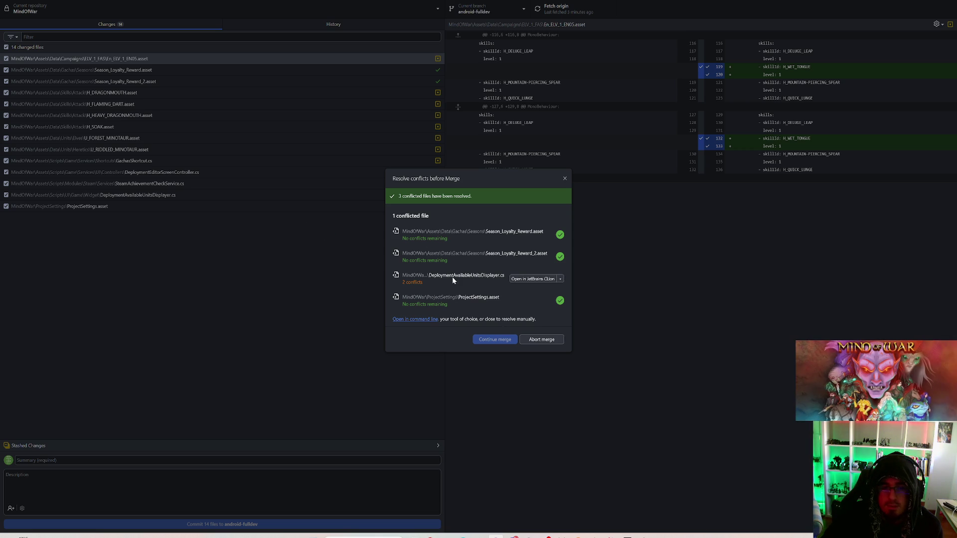
Continue the merge into android-fulldev from the Resolve conflicts before Merge dialog.
{"action": "left_click", "coordinate": [495, 340]}
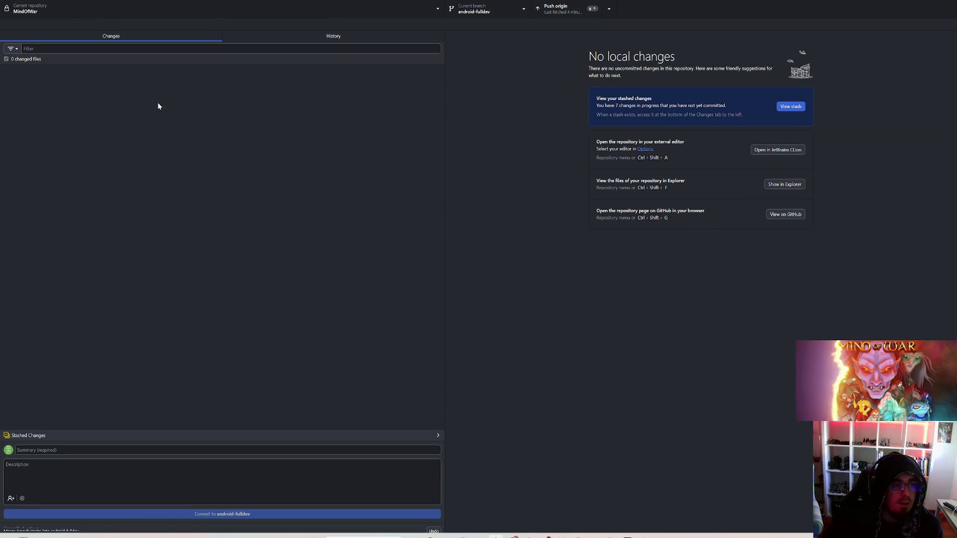
Restore the stashed changes, check the En_ELV_1_EN05.asset diff, and push android-fulldev to origin.
{"action": "left_click", "coordinate": [310, 429]}
{"action": "left_click", "coordinate": [464, 67]}
{"action": "left_click", "coordinate": [222, 94]}
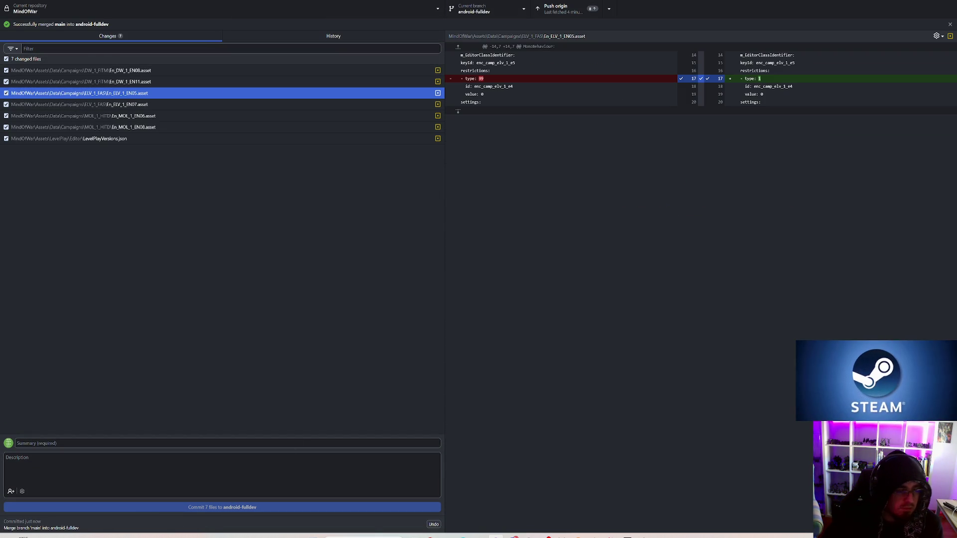
{"action": "left_click", "coordinate": [558, 9]}
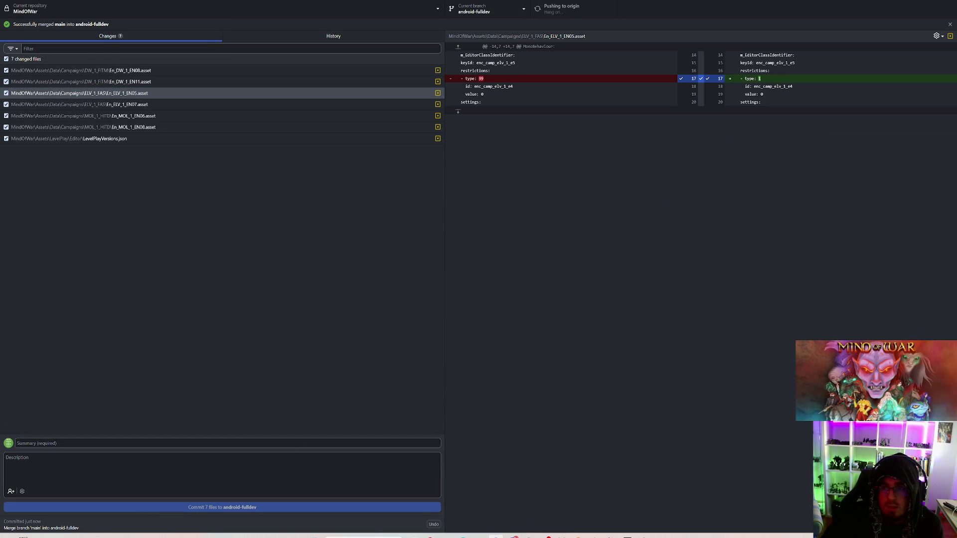
{"action": "key", "text": "alt+Tab"}
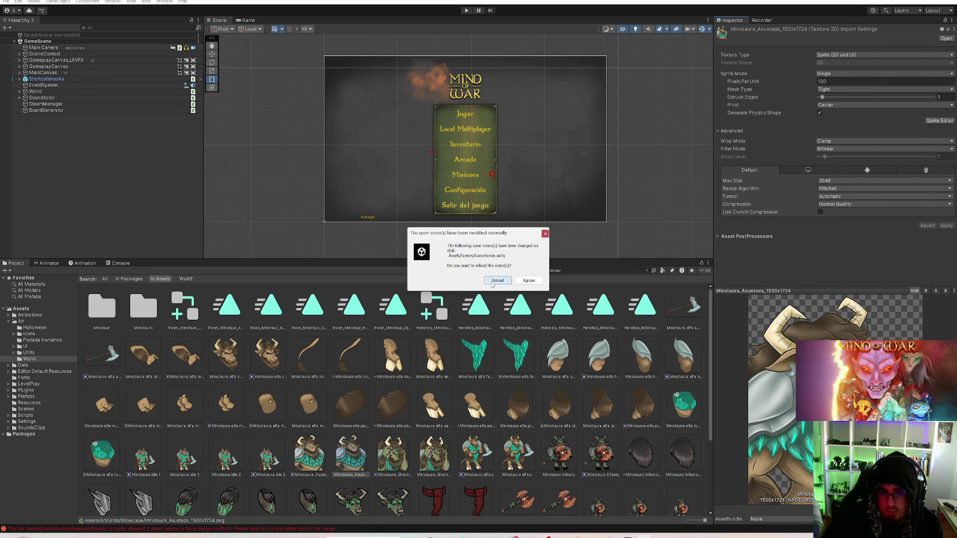
Reload the externally modified scene, then view the LevelPlayVersions.json diff in GitHub Desktop.
{"action": "left_click", "coordinate": [495, 281]}
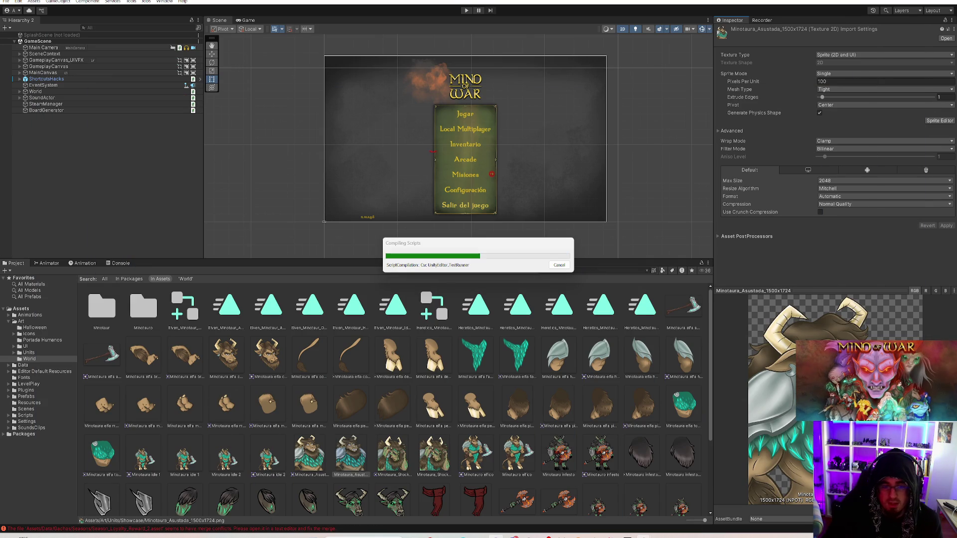
{"action": "left_click", "coordinate": [496, 537]}
{"action": "left_click", "coordinate": [132, 137]}
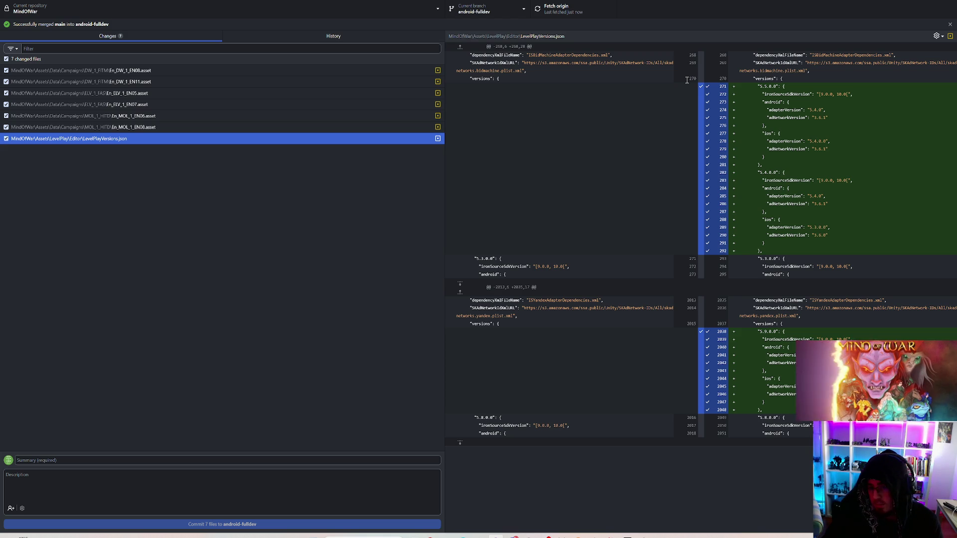
Review the IronSourceSDKDependencies.xml SDK version bumps, then return to the Unity editor.
{"action": "key", "text": "alt+Tab"}
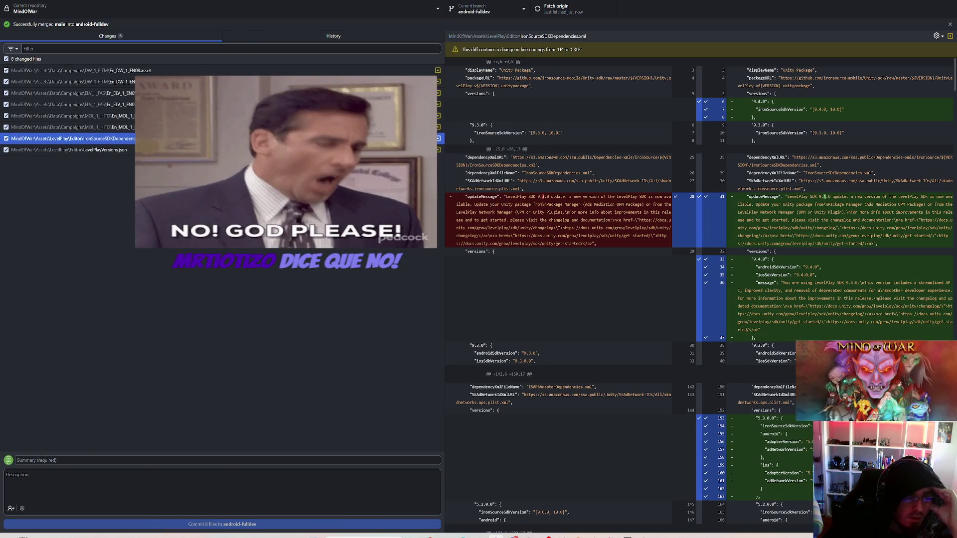
{"action": "key", "text": "Up"}
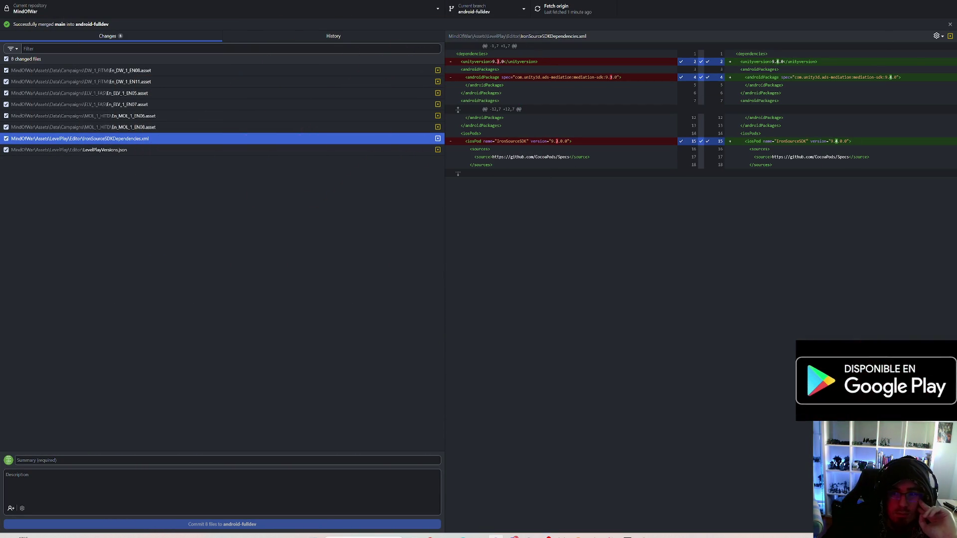
{"action": "key", "text": "alt+Tab"}
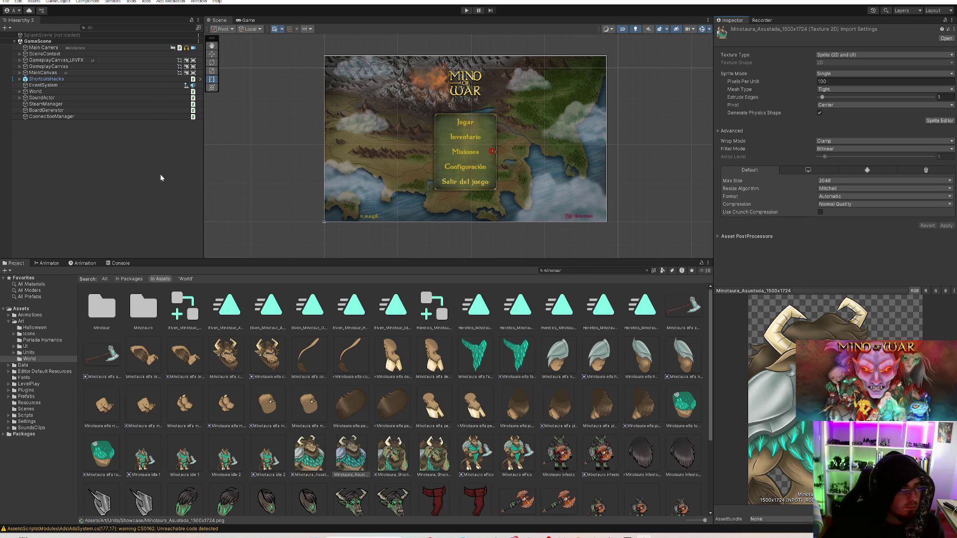
Look over Turbo Builder PRO's Config and Build tabs, then close the build window.
{"action": "left_click", "coordinate": [199, 2]}
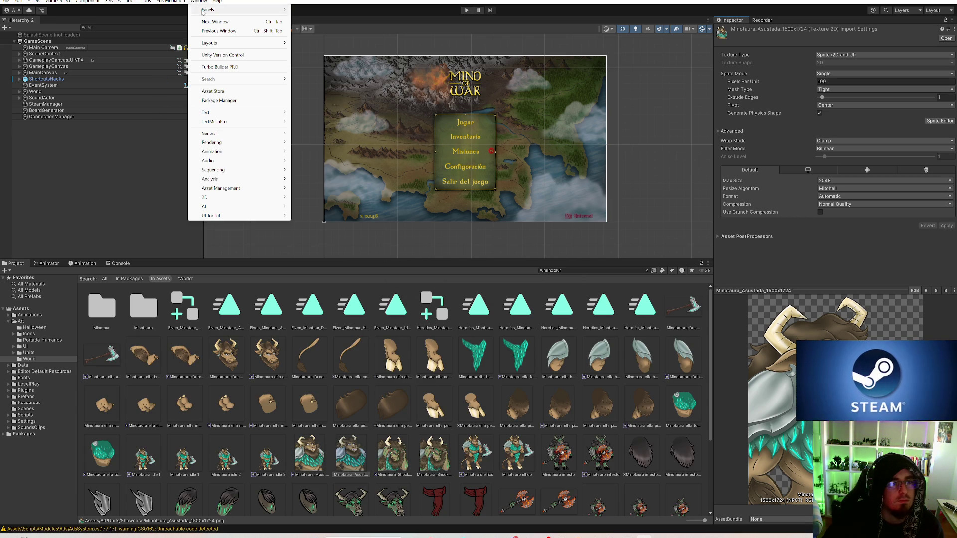
{"action": "left_click", "coordinate": [234, 67]}
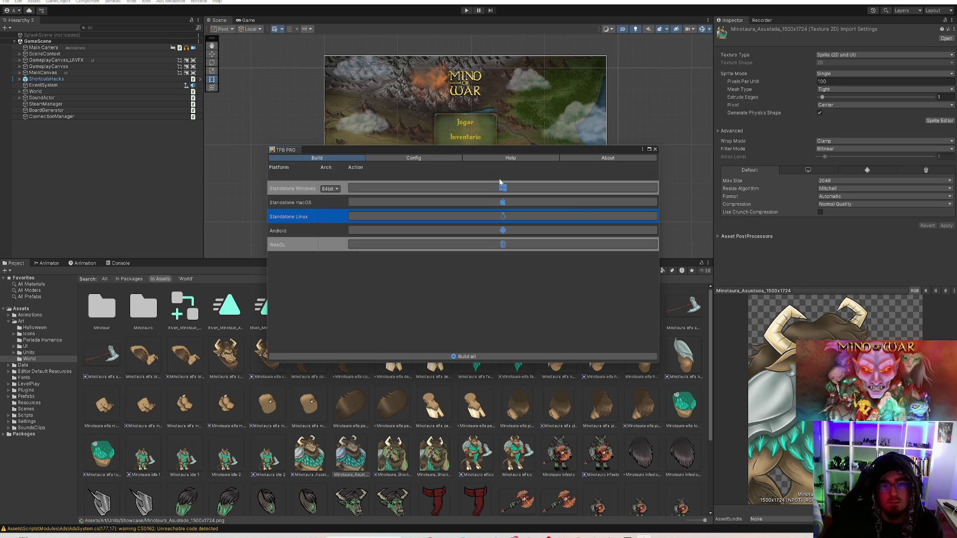
{"action": "left_click", "coordinate": [406, 159]}
{"action": "left_click", "coordinate": [317, 159]}
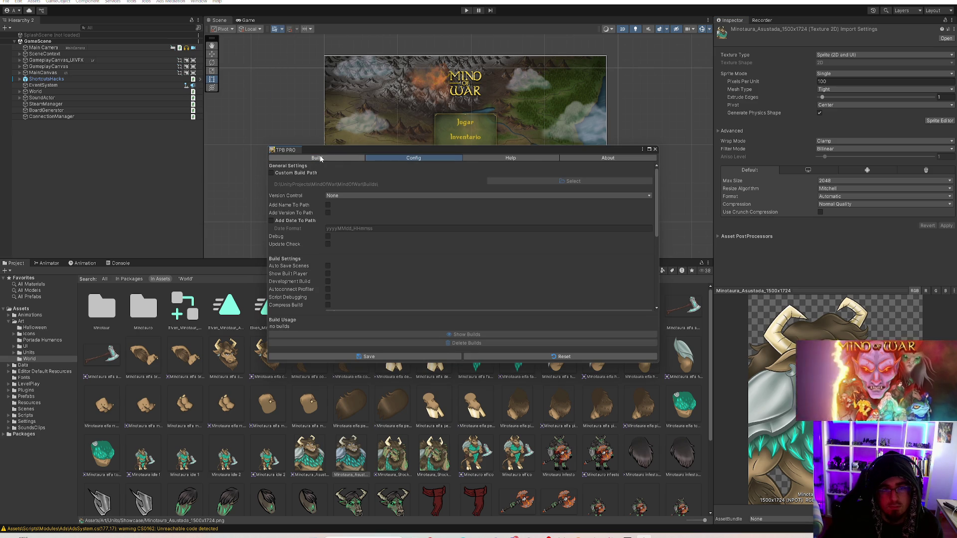
{"action": "left_click", "coordinate": [655, 150]}
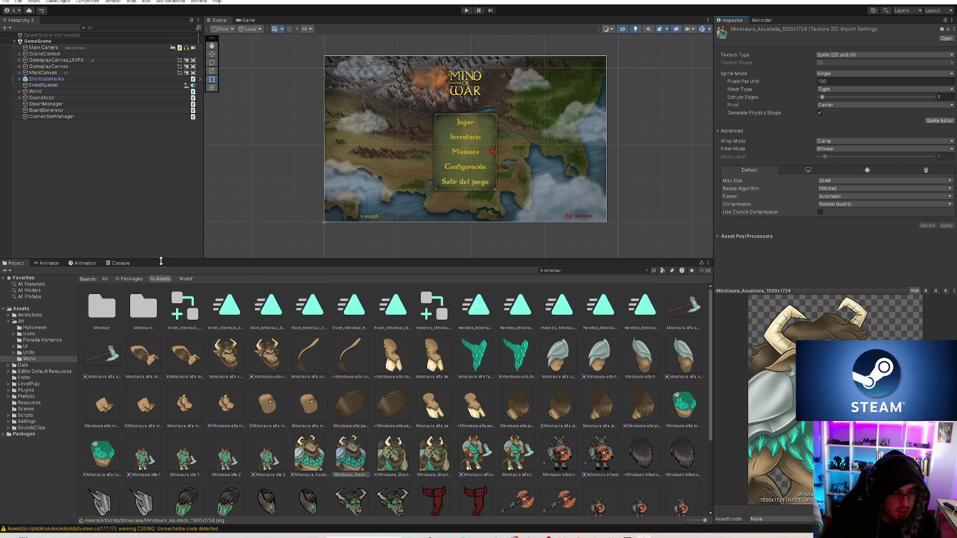
{"action": "left_click", "coordinate": [171, 2]}
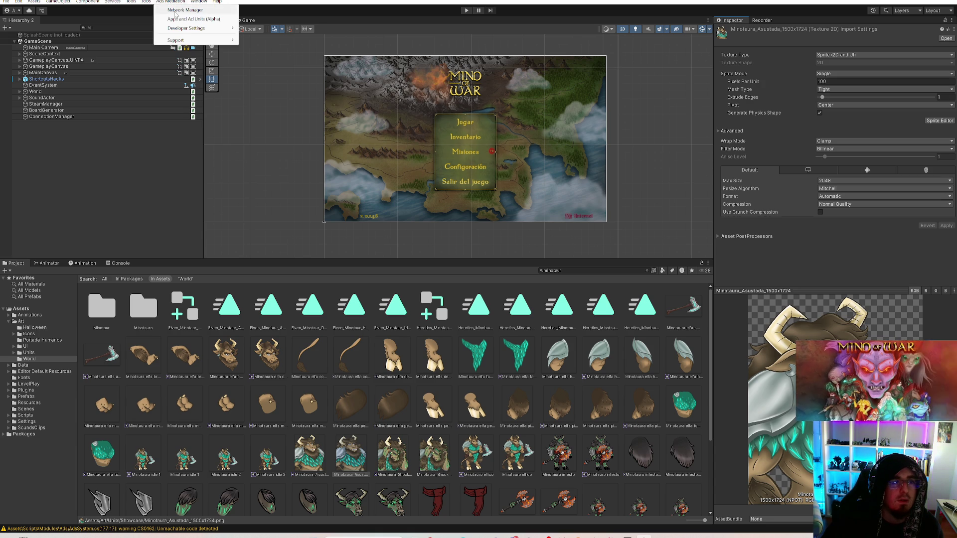
Update the Google AdMob, Tencent and AppLovin networks and upgrade LevelPlay from 9.3.0 to 9.4.0.
{"action": "left_click", "coordinate": [184, 10]}
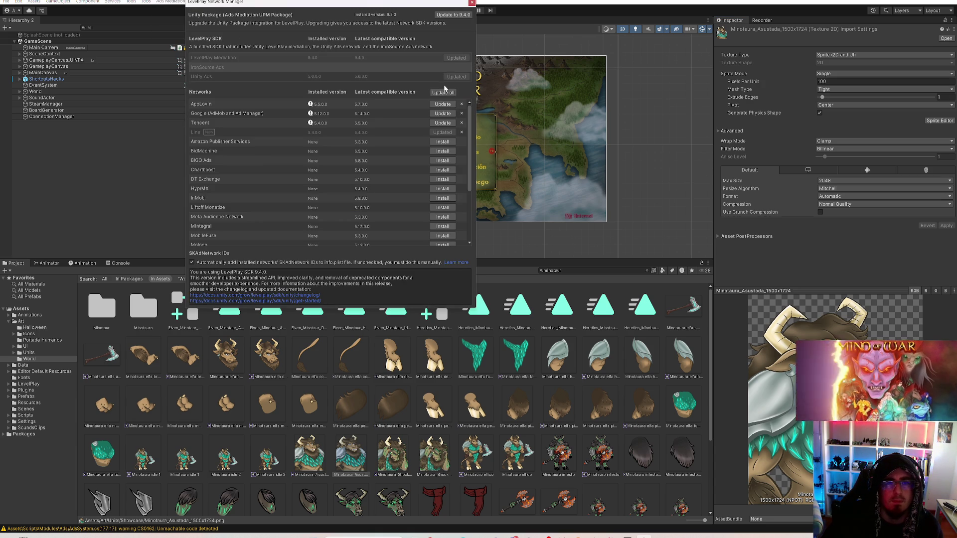
{"action": "left_click", "coordinate": [452, 113]}
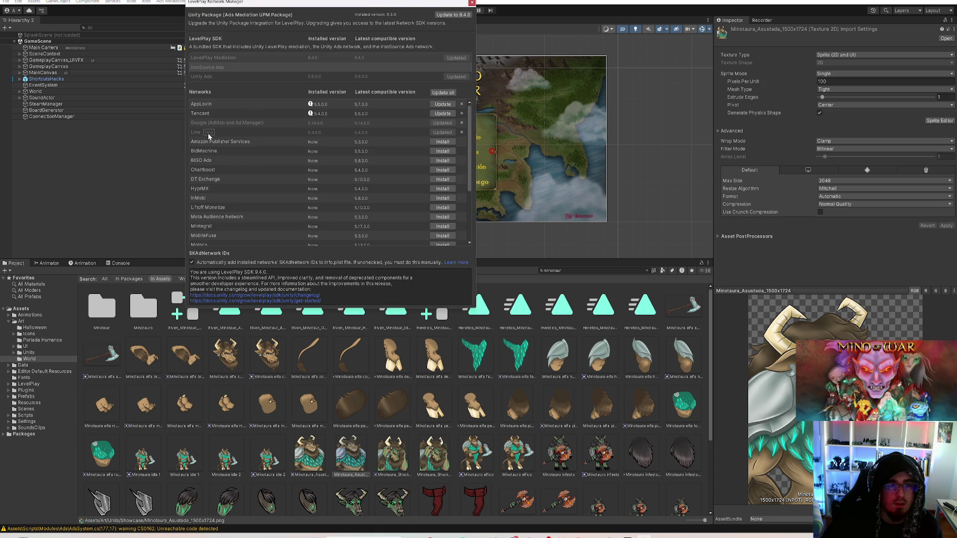
{"action": "left_click", "coordinate": [441, 112]}
{"action": "left_click", "coordinate": [442, 106]}
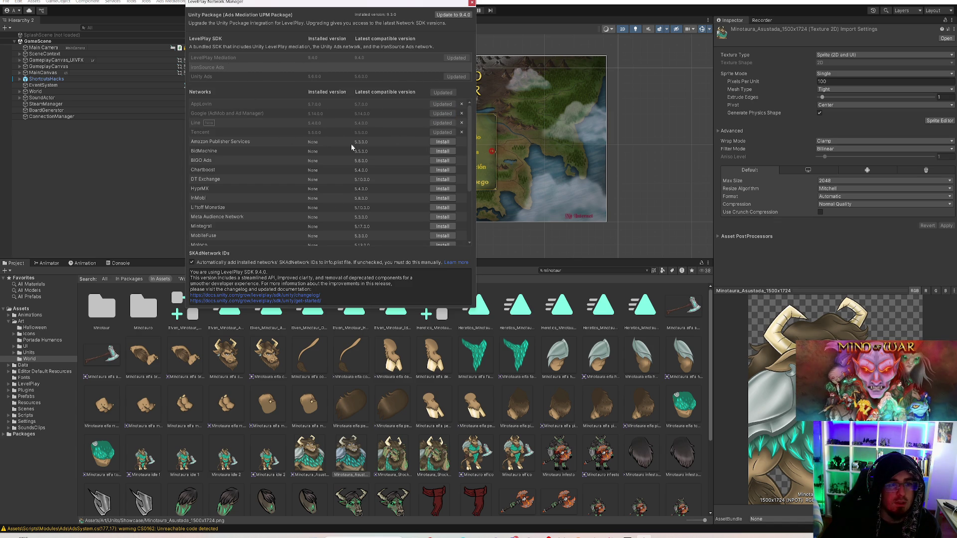
{"action": "scroll", "coordinate": [240, 137], "scroll_direction": "down", "scroll_amount": 5}
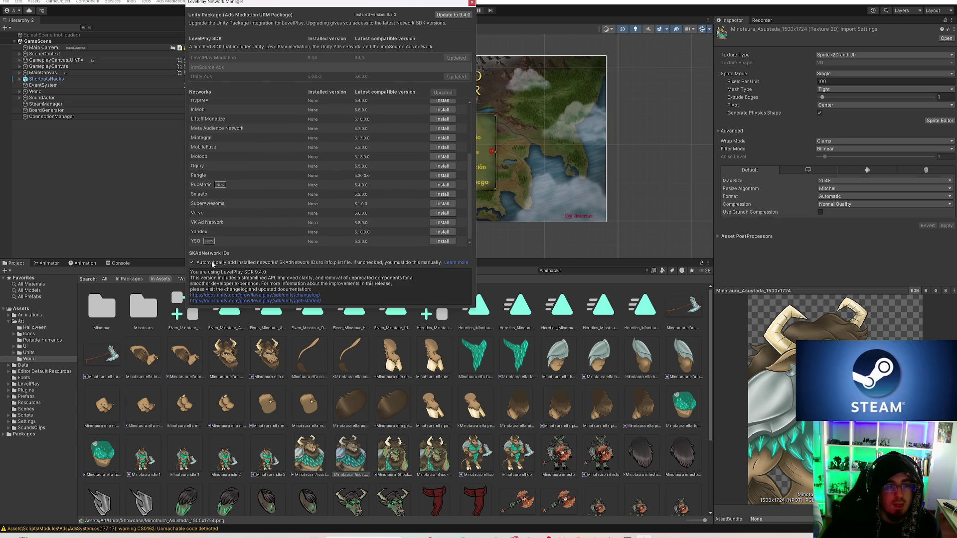
{"action": "scroll", "coordinate": [290, 223], "scroll_direction": "up", "scroll_amount": 5}
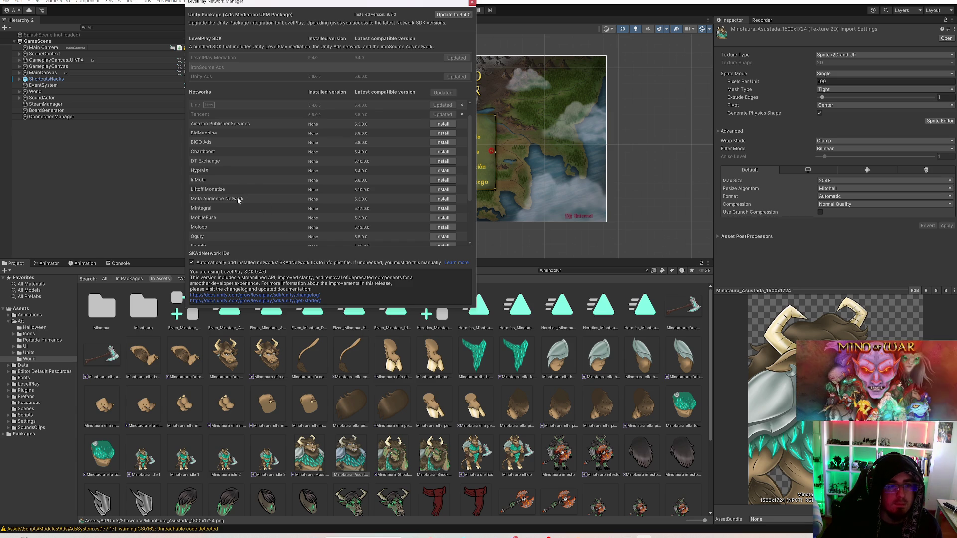
{"action": "scroll", "coordinate": [274, 220], "scroll_direction": "up", "scroll_amount": 1}
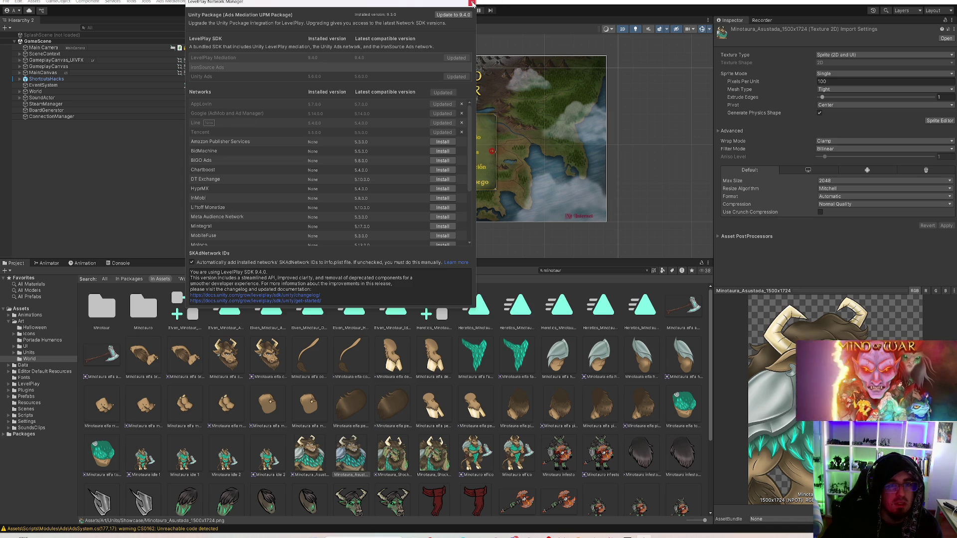
{"action": "left_click", "coordinate": [450, 15]}
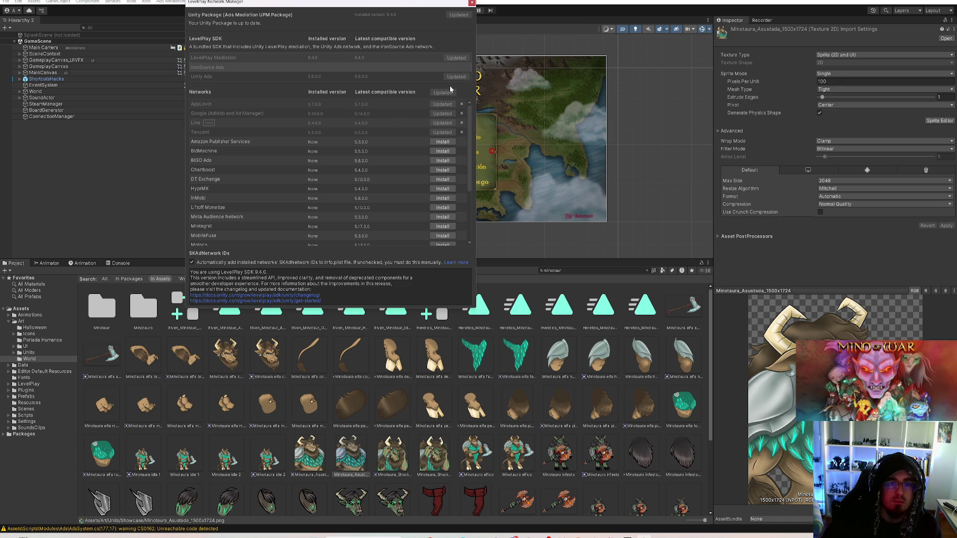
Close the Network Manager, clear the Console warnings, and switch to GitHub Desktop.
{"action": "left_click", "coordinate": [472, 3]}
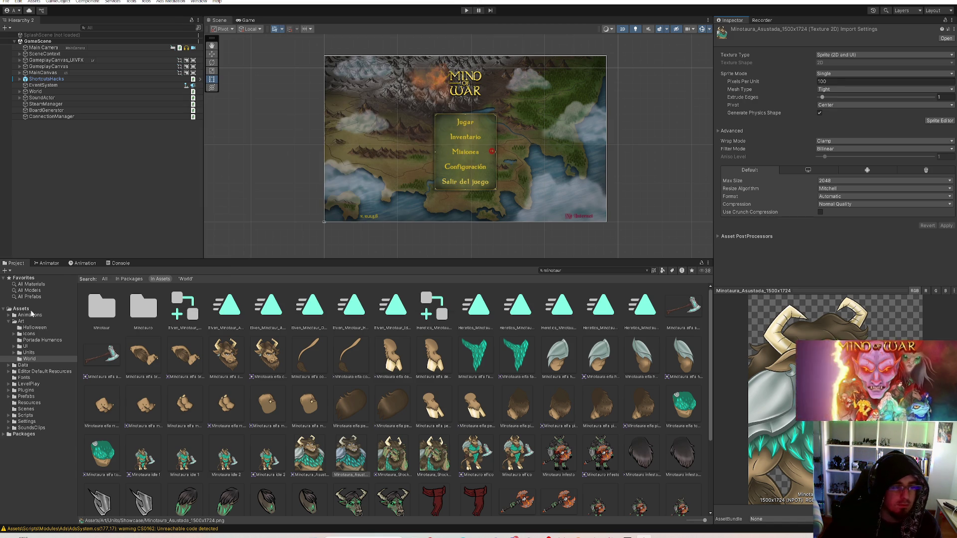
{"action": "left_click", "coordinate": [111, 266]}
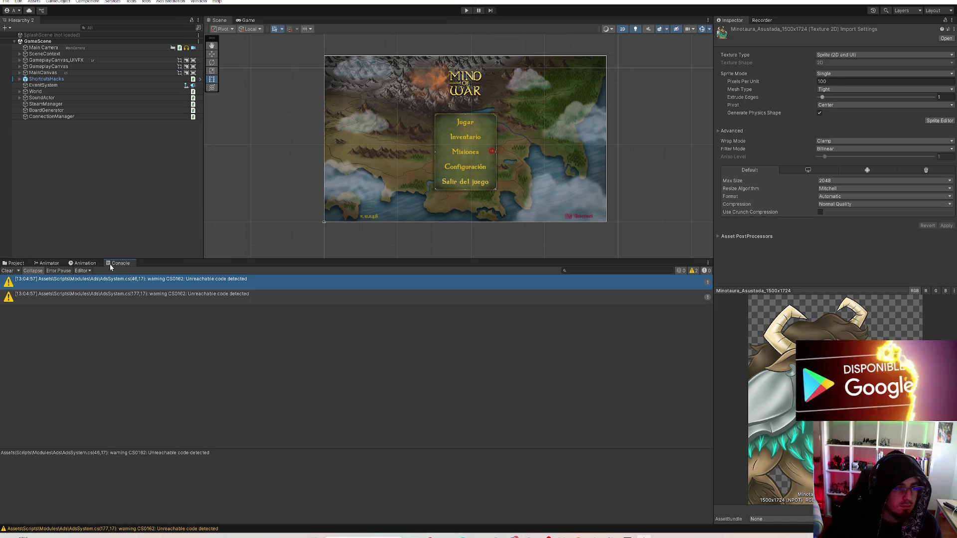
{"action": "left_click", "coordinate": [11, 271]}
{"action": "left_click", "coordinate": [16, 263]}
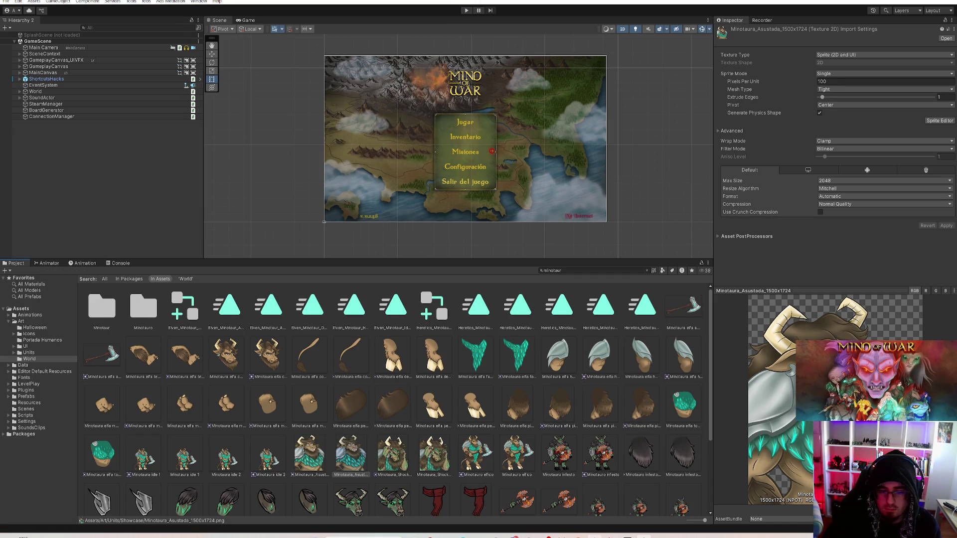
{"action": "left_click", "coordinate": [496, 537]}
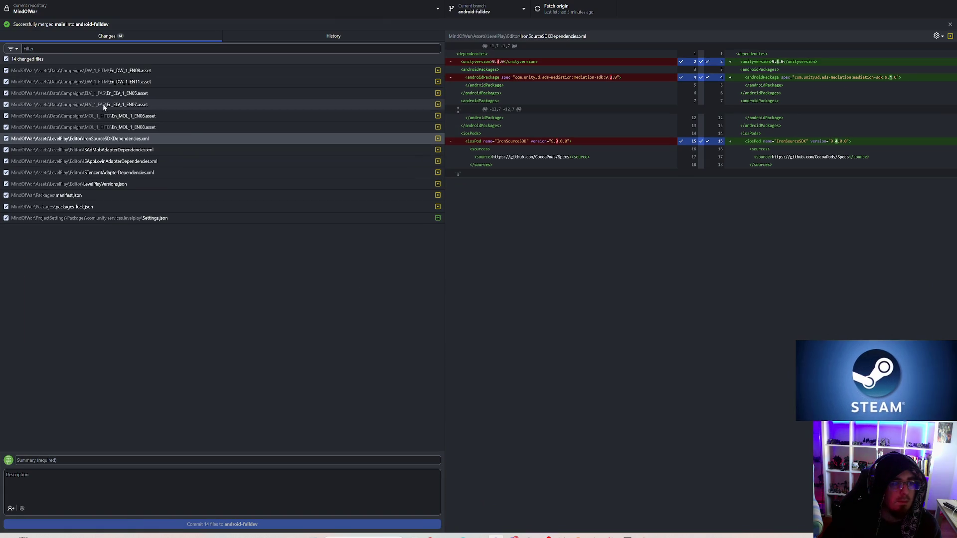
Review the AdMob, AppLovin and Tencent adapter dependency diffs and LevelPlayVersions.json.
{"action": "left_click", "coordinate": [118, 150]}
{"action": "left_click", "coordinate": [121, 161]}
{"action": "left_click", "coordinate": [122, 172]}
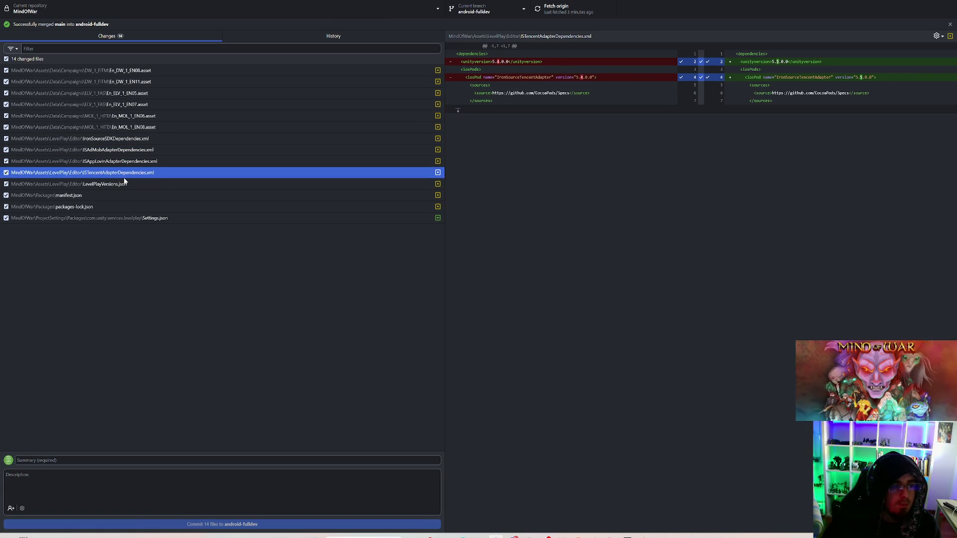
{"action": "left_click", "coordinate": [124, 184]}
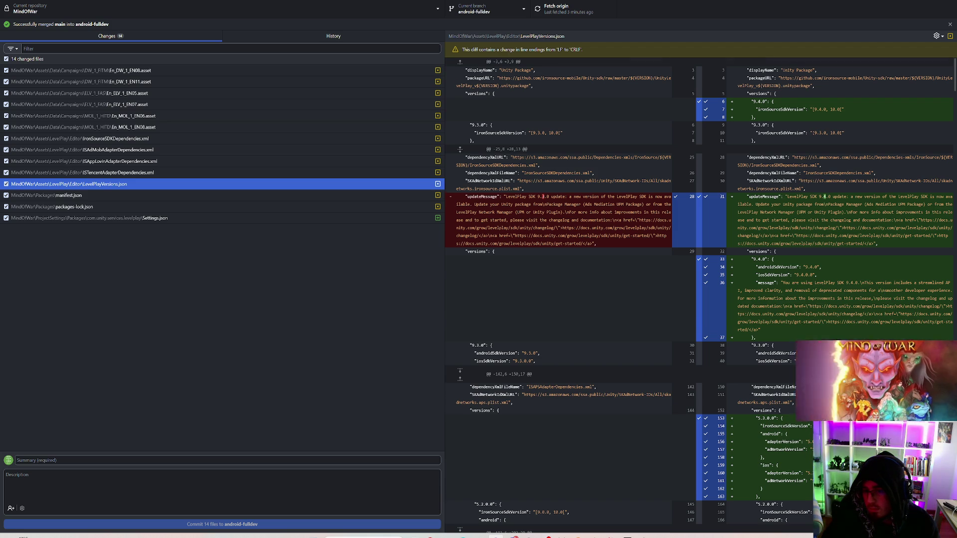
{"action": "scroll", "coordinate": [759, 298], "scroll_direction": "down", "scroll_amount": 6}
{"action": "scroll", "coordinate": [759, 298], "scroll_direction": "up", "scroll_amount": 6}
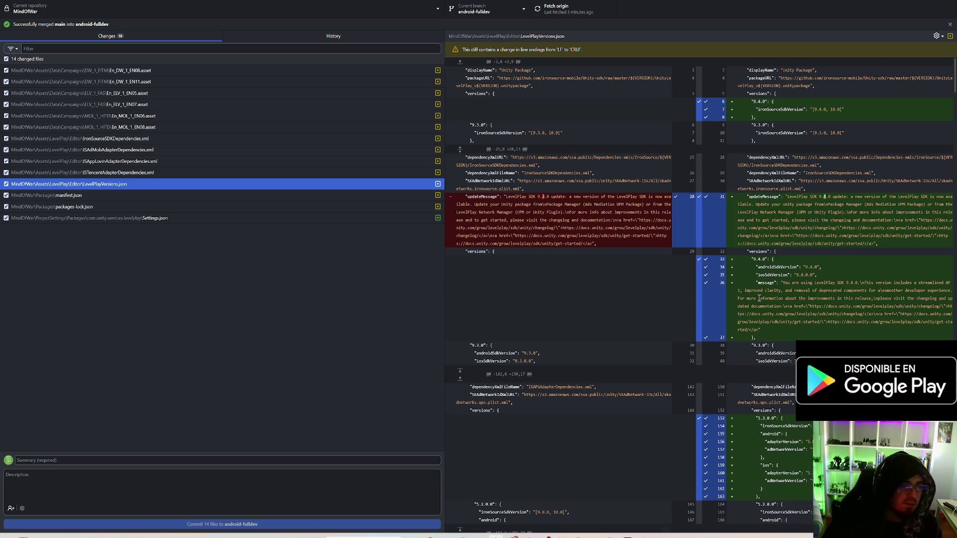
Check manifest.json, packages-lock.json, the new Settings.json, and the En_DW_1_EN11/EN08 asset diffs.
{"action": "left_click", "coordinate": [81, 195]}
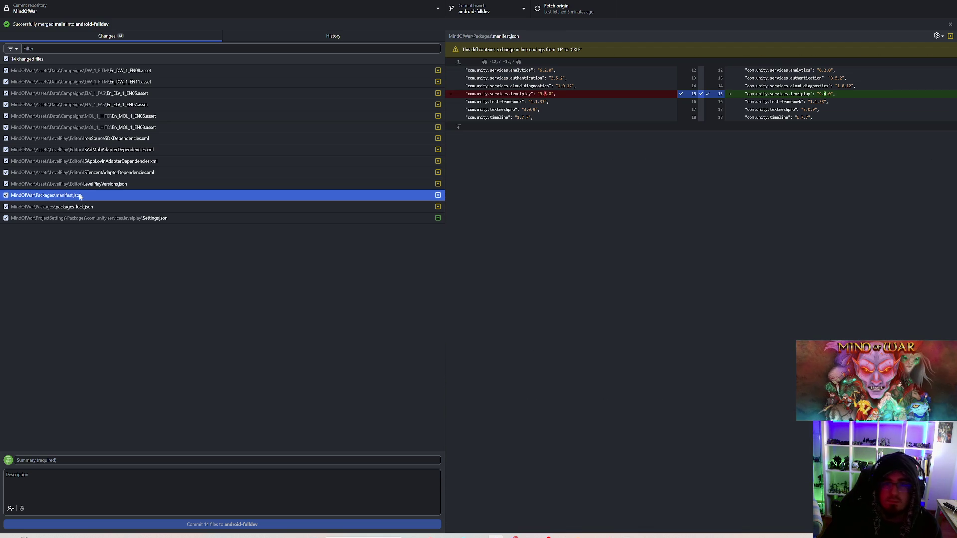
{"action": "left_click", "coordinate": [123, 209]}
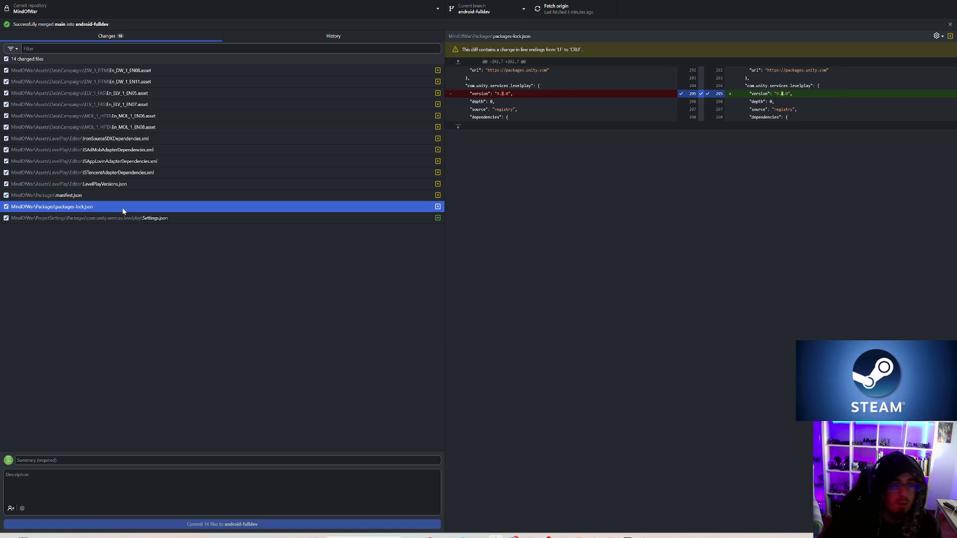
{"action": "left_click", "coordinate": [151, 218]}
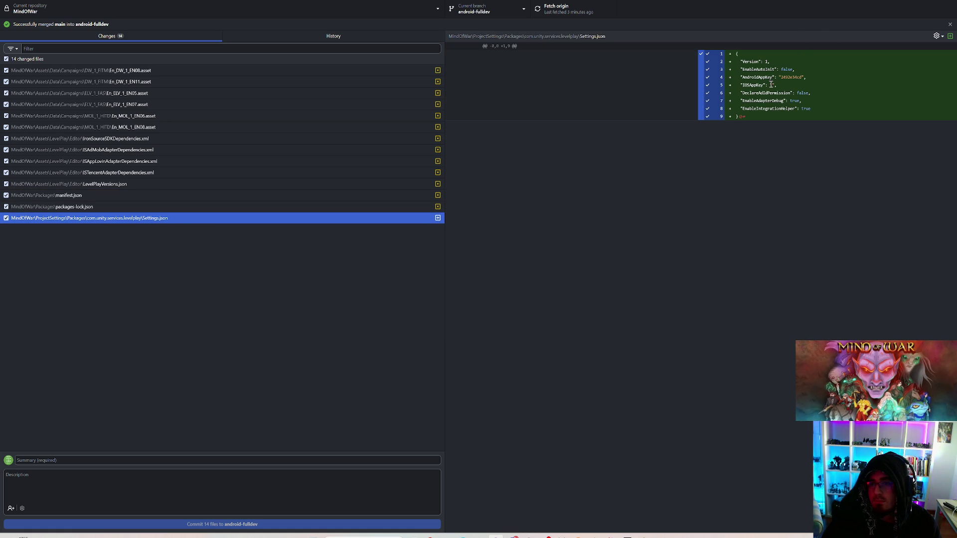
{"action": "left_click", "coordinate": [167, 172]}
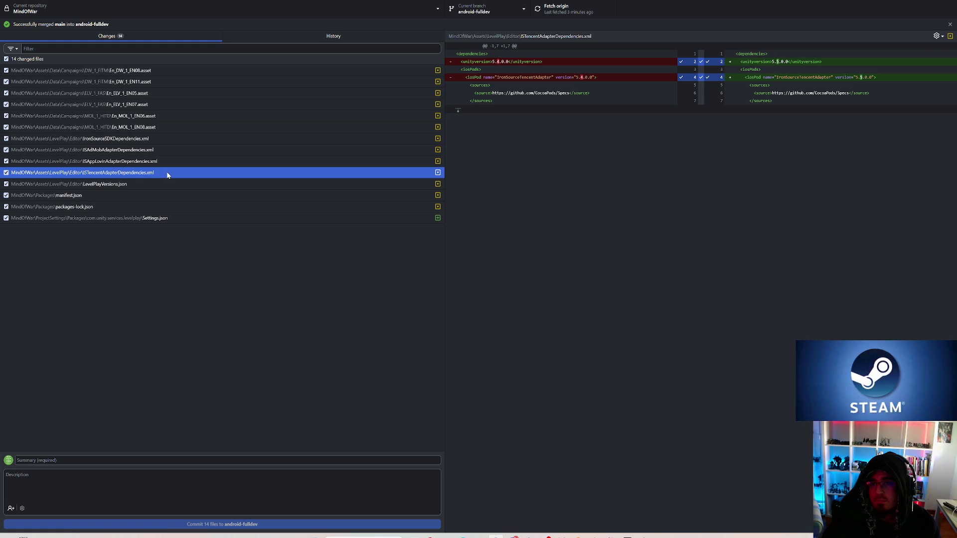
{"action": "left_click", "coordinate": [157, 81]}
{"action": "left_click", "coordinate": [164, 70]}
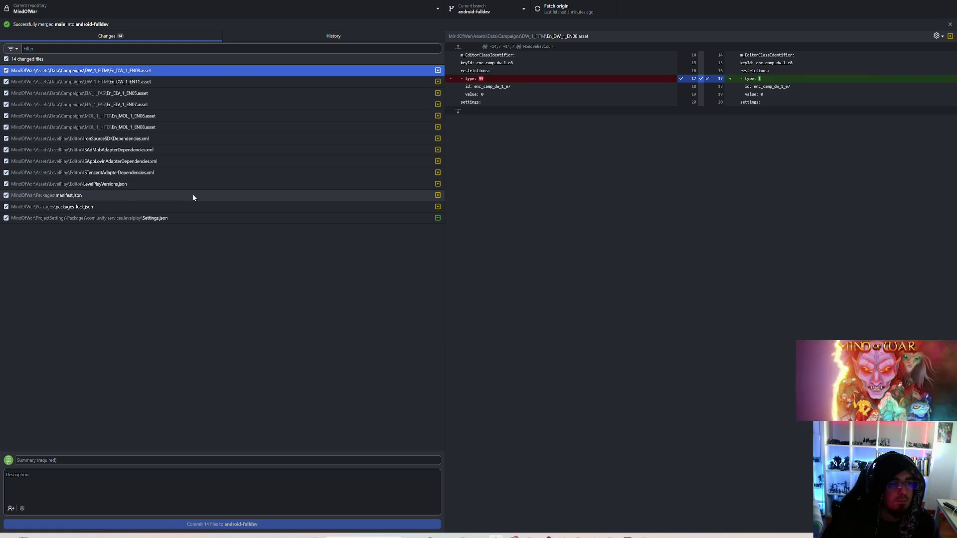
Scroll through LevelPlayVersions.json again and compare En_DW_1_EN11 with EN08 before returning to Unity.
{"action": "left_click", "coordinate": [145, 184]}
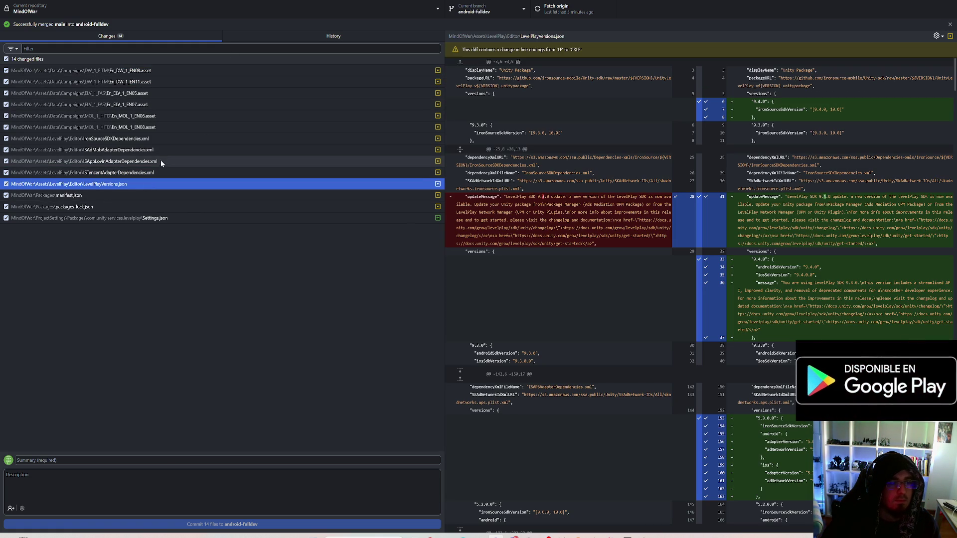
{"action": "scroll", "coordinate": [594, 284], "scroll_direction": "down", "scroll_amount": 15}
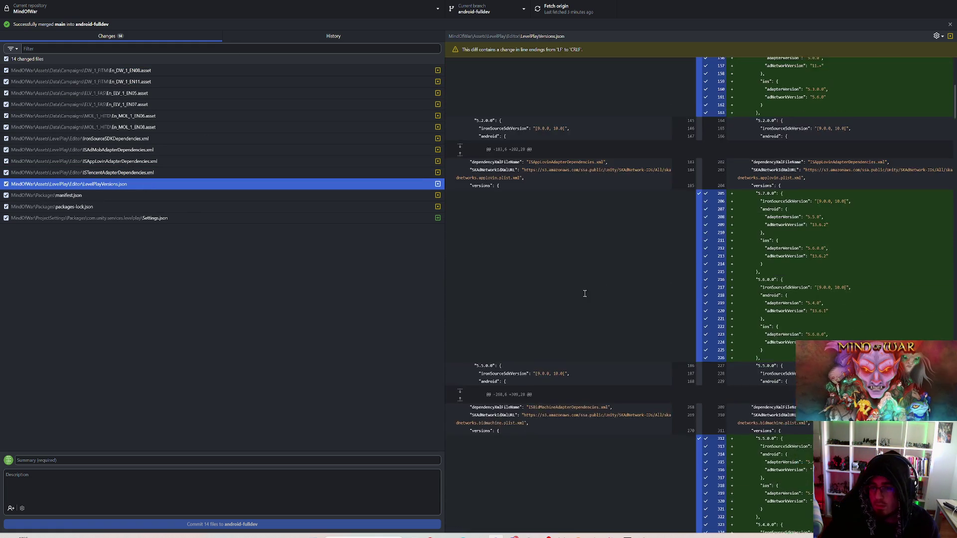
{"action": "scroll", "coordinate": [585, 294], "scroll_direction": "down", "scroll_amount": 20}
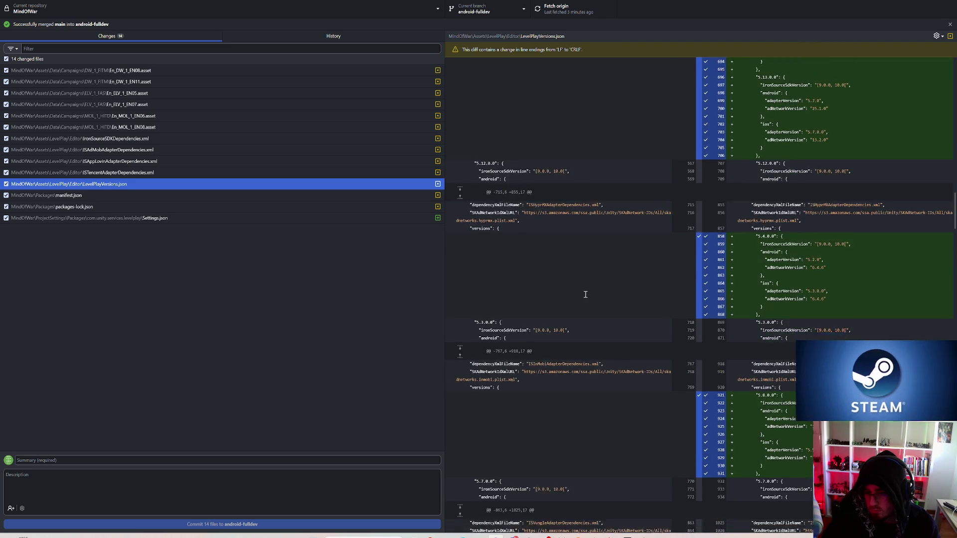
{"action": "scroll", "coordinate": [587, 286], "scroll_direction": "down", "scroll_amount": 20}
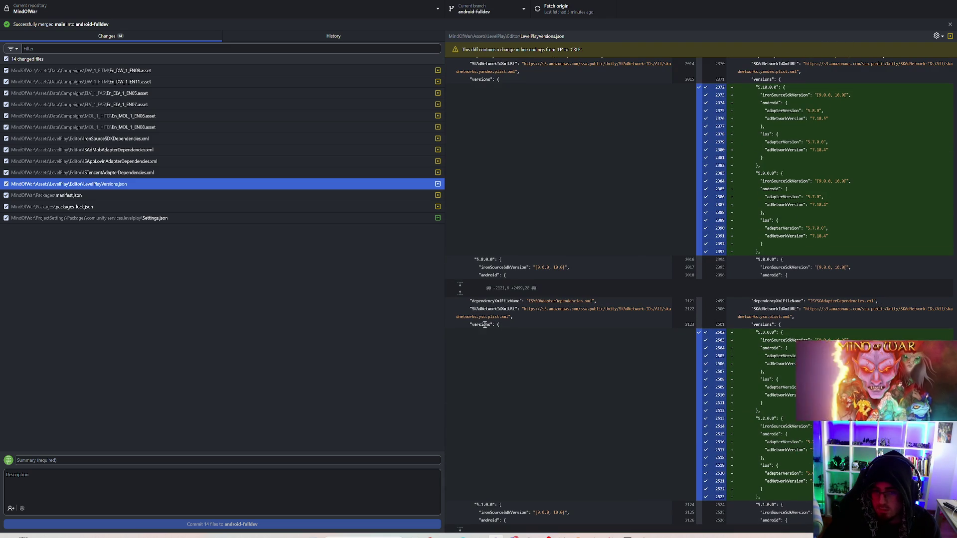
{"action": "left_click", "coordinate": [171, 126]}
{"action": "left_click", "coordinate": [170, 81]}
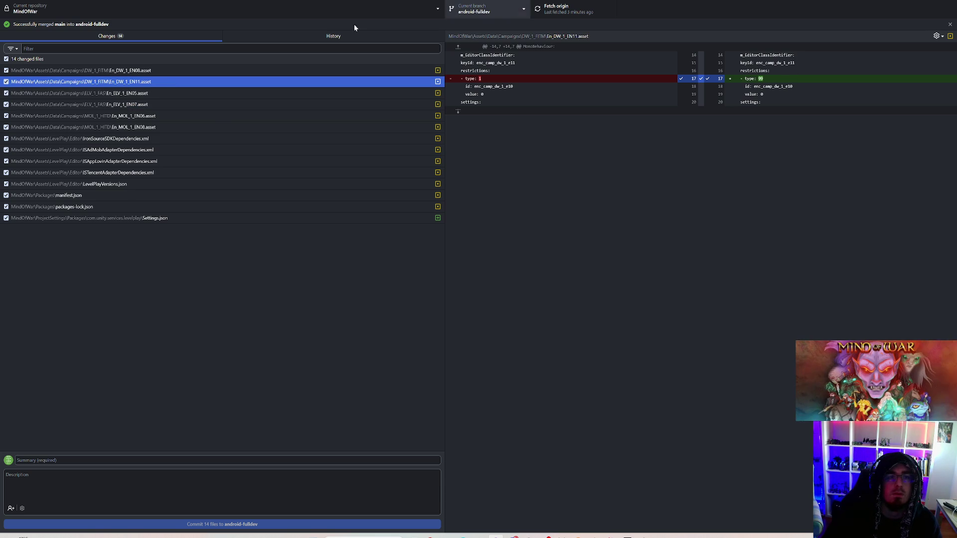
{"action": "left_click", "coordinate": [171, 73]}
{"action": "left_click", "coordinate": [180, 83]}
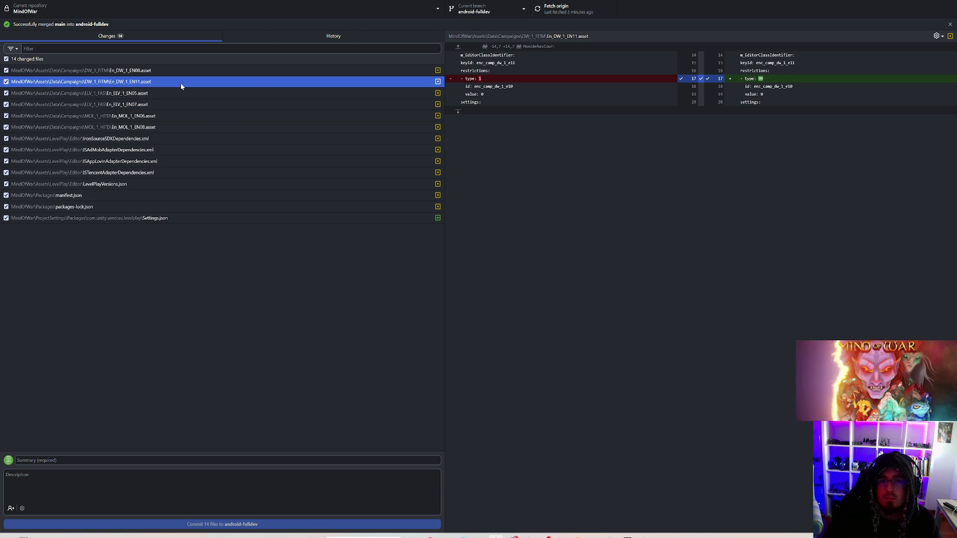
{"action": "key", "text": "alt+Tab"}
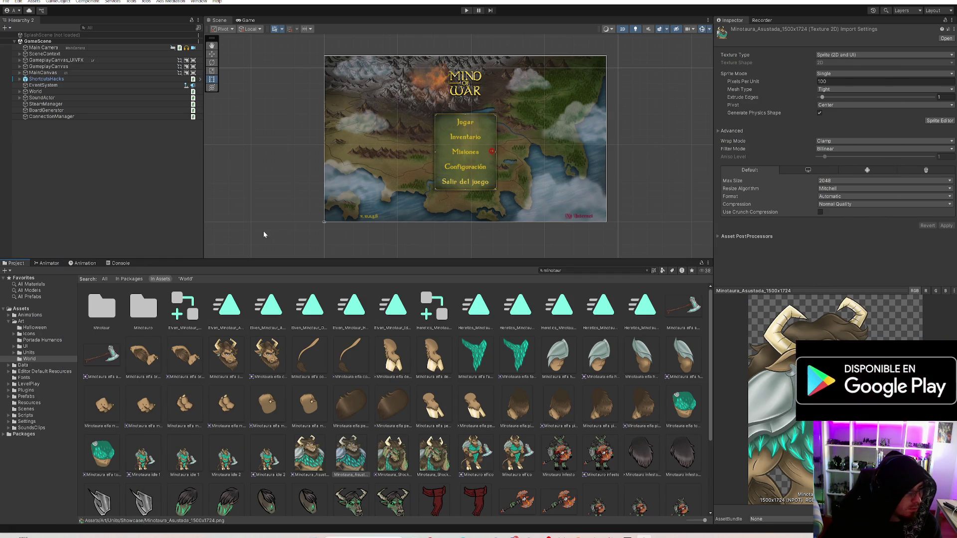
Clear the minotaur Project search and browse to Assets/Data/Campaigns/DW_1_FITM.
{"action": "left_click", "coordinate": [98, 209]}
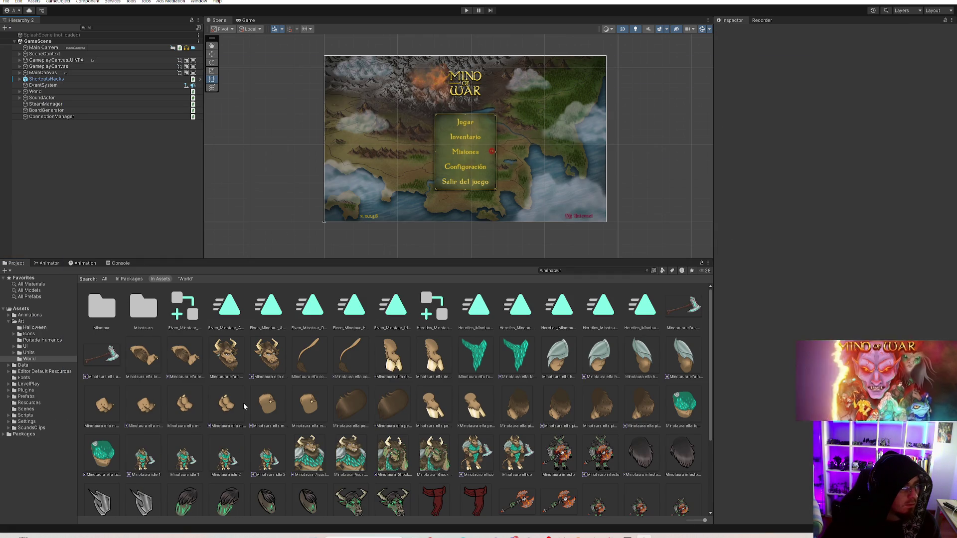
{"action": "scroll", "coordinate": [328, 337], "scroll_direction": "down", "scroll_amount": 6}
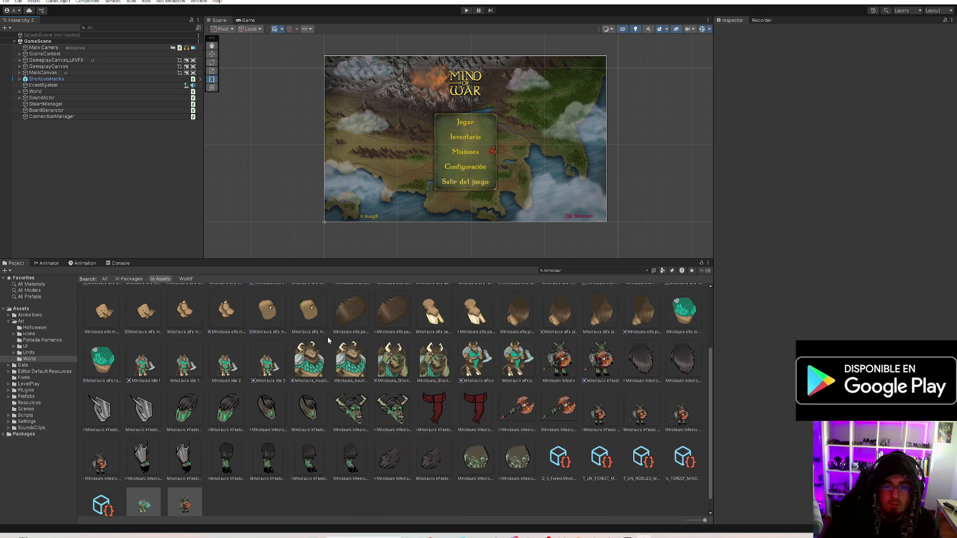
{"action": "scroll", "coordinate": [459, 383], "scroll_direction": "up", "scroll_amount": 5}
{"action": "scroll", "coordinate": [459, 383], "scroll_direction": "up", "scroll_amount": 1}
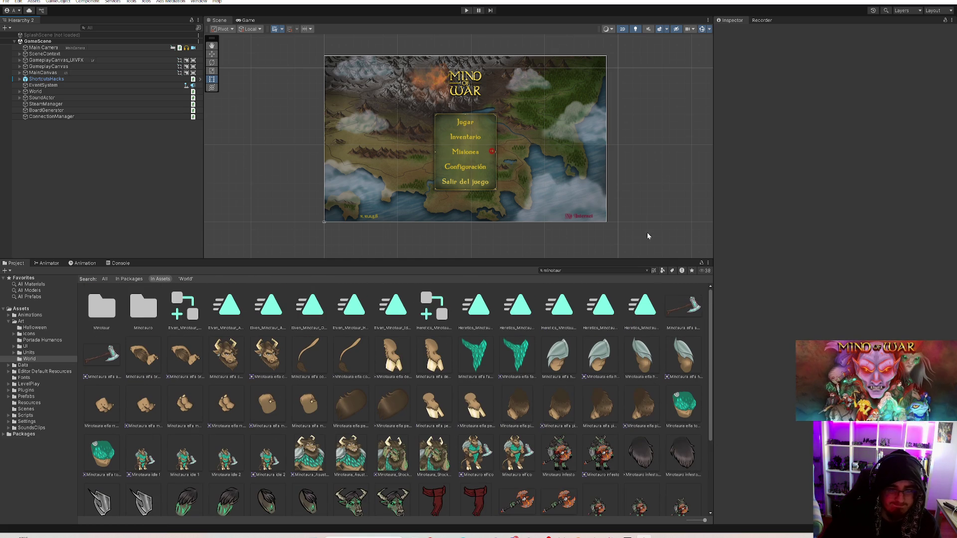
{"action": "left_click", "coordinate": [600, 270]}
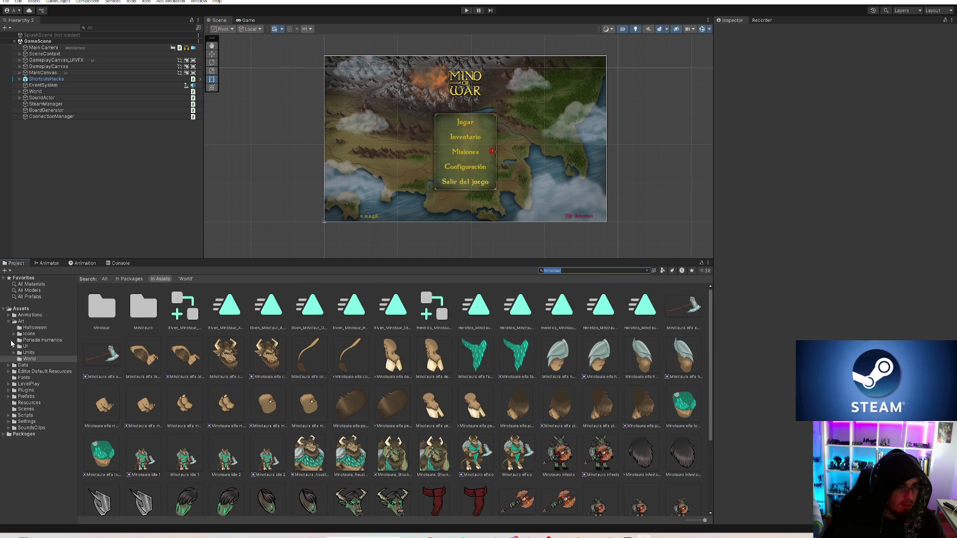
{"action": "left_click", "coordinate": [9, 322]}
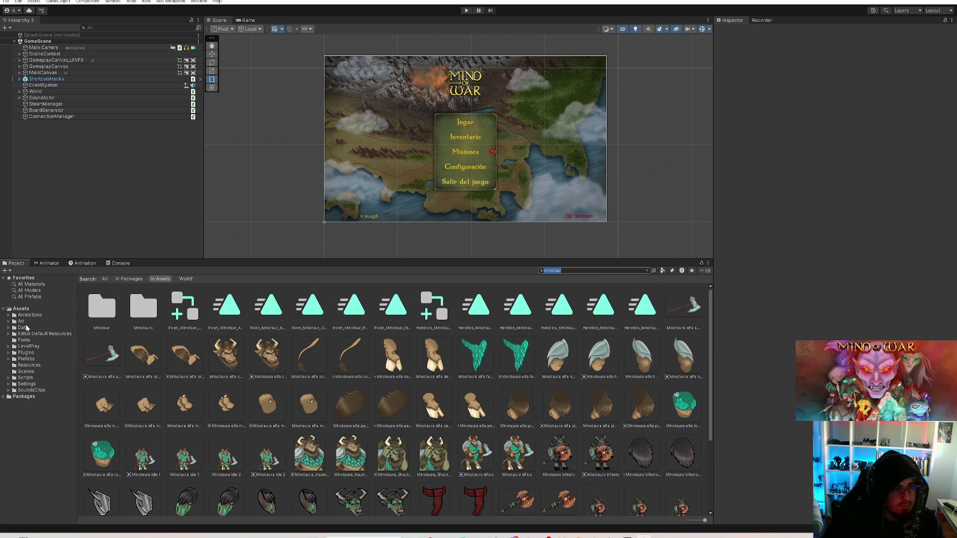
{"action": "left_click", "coordinate": [24, 328]}
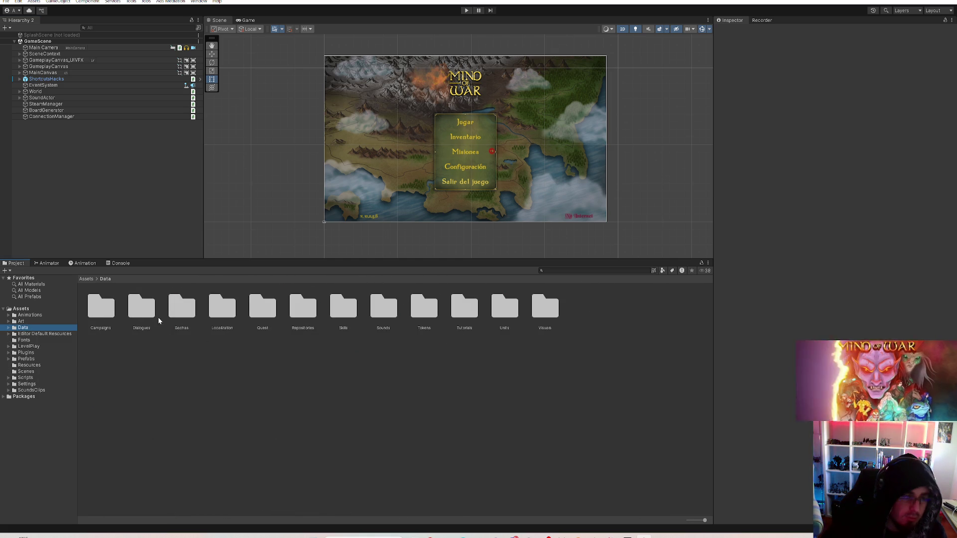
{"action": "double_click", "coordinate": [103, 314]}
{"action": "double_click", "coordinate": [108, 313]}
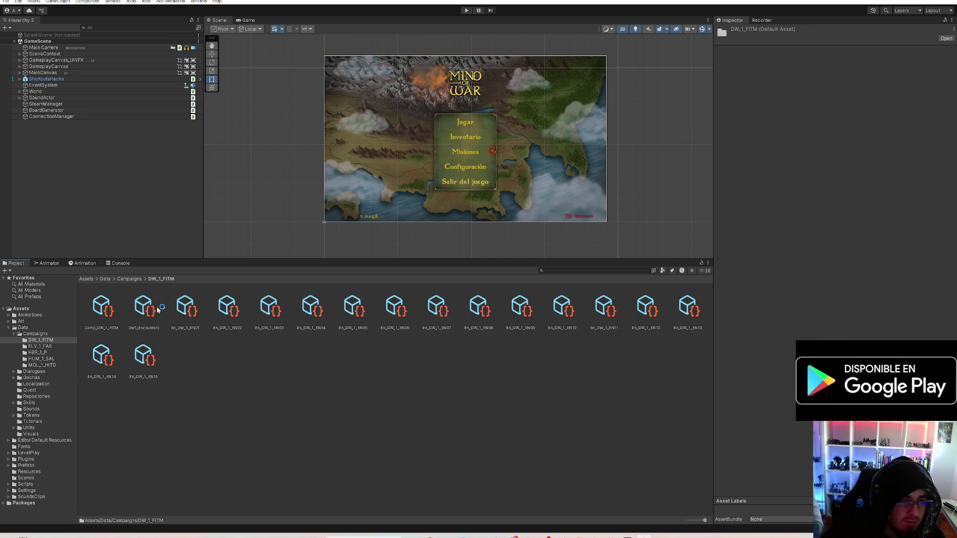
Set En_DW_1_EN11's restriction type to ENCOUNTER_COMPLETED.
{"action": "left_click", "coordinate": [484, 312]}
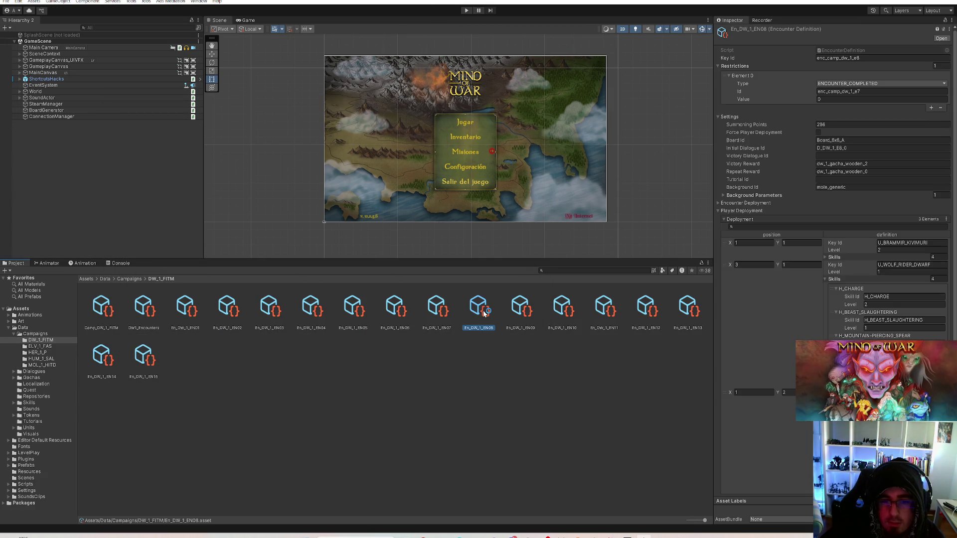
{"action": "left_click", "coordinate": [522, 308]}
{"action": "left_click", "coordinate": [579, 305]}
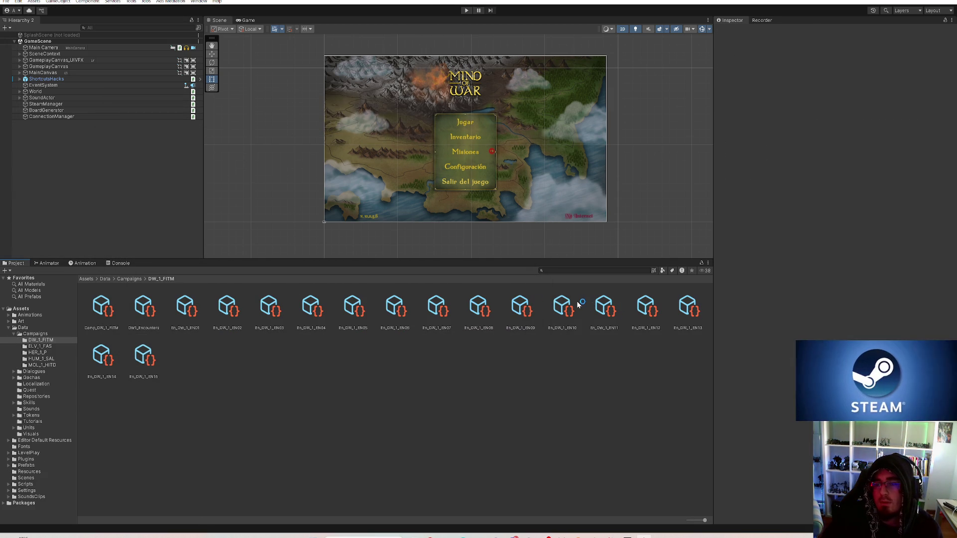
{"action": "left_click", "coordinate": [585, 312]}
{"action": "key", "text": "Right"}
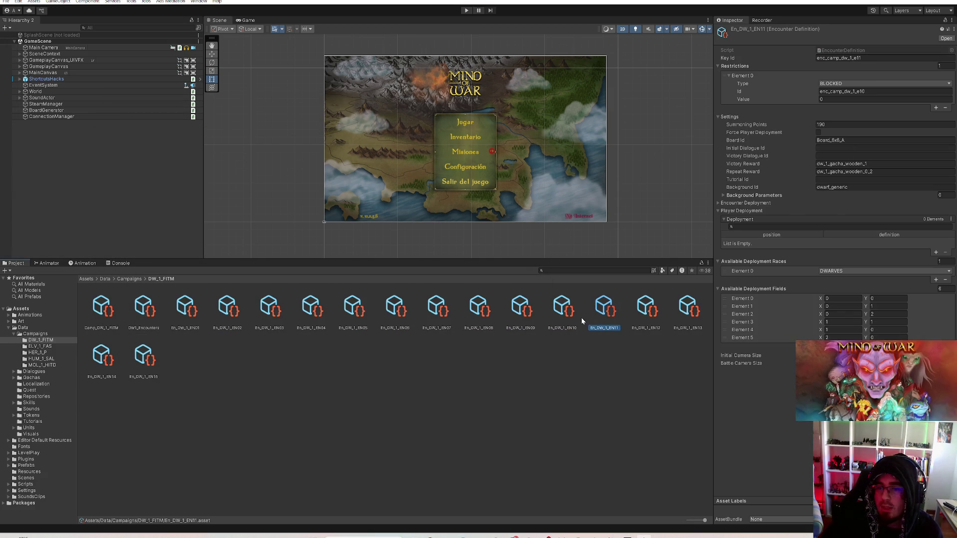
{"action": "key", "text": "Left"}
{"action": "key", "text": "Right"}
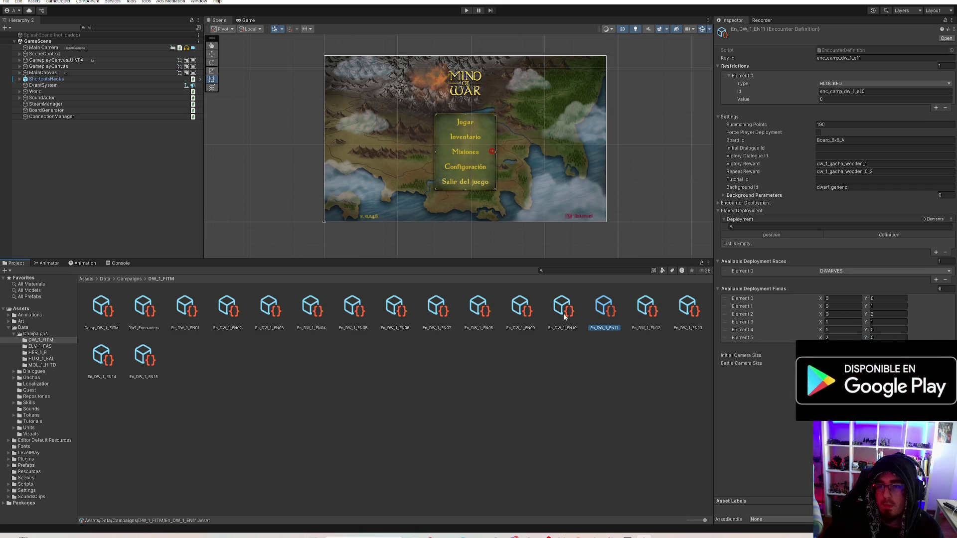
{"action": "left_click", "coordinate": [842, 83]}
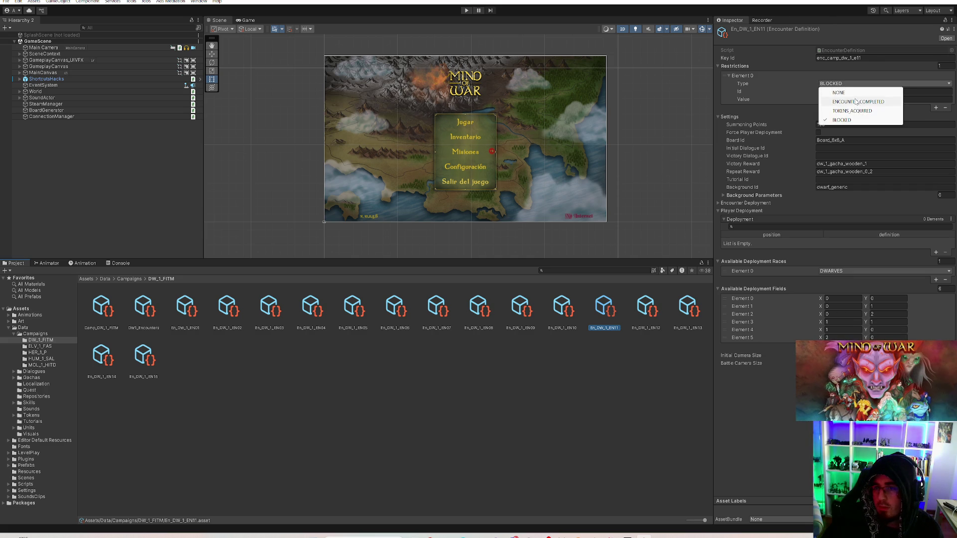
{"action": "left_click", "coordinate": [847, 102]}
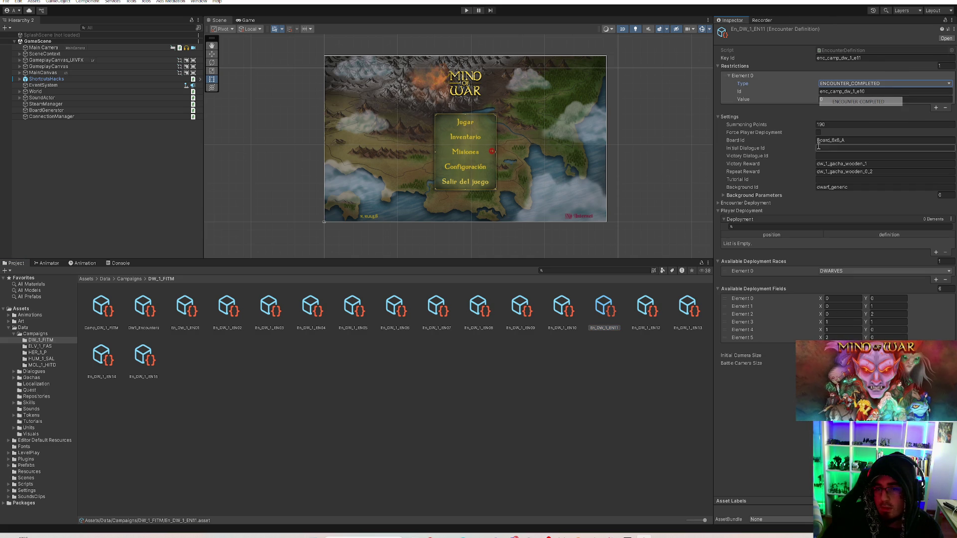
Set En_DW_1_EN13's restriction type to BLOCKED.
{"action": "left_click", "coordinate": [653, 312]}
{"action": "key", "text": "Right"}
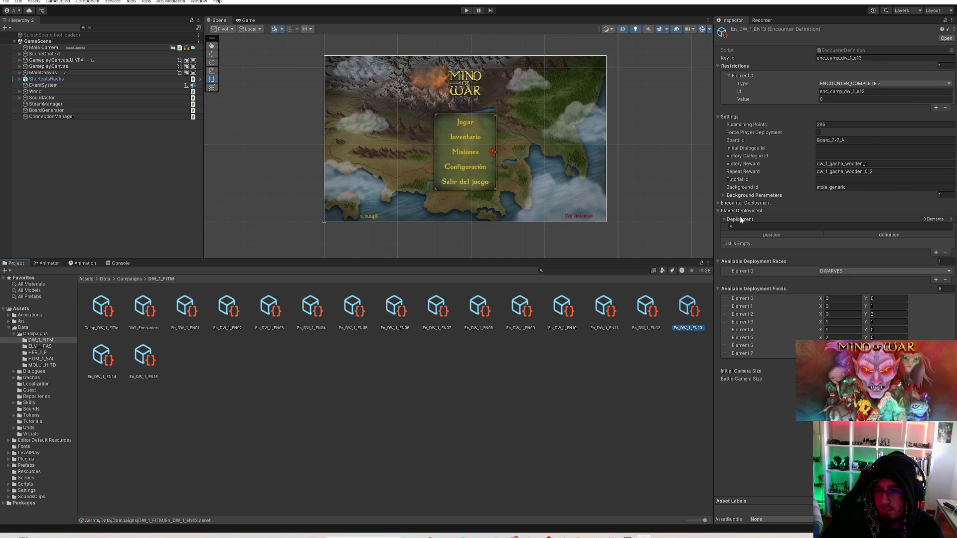
{"action": "left_click", "coordinate": [853, 84]}
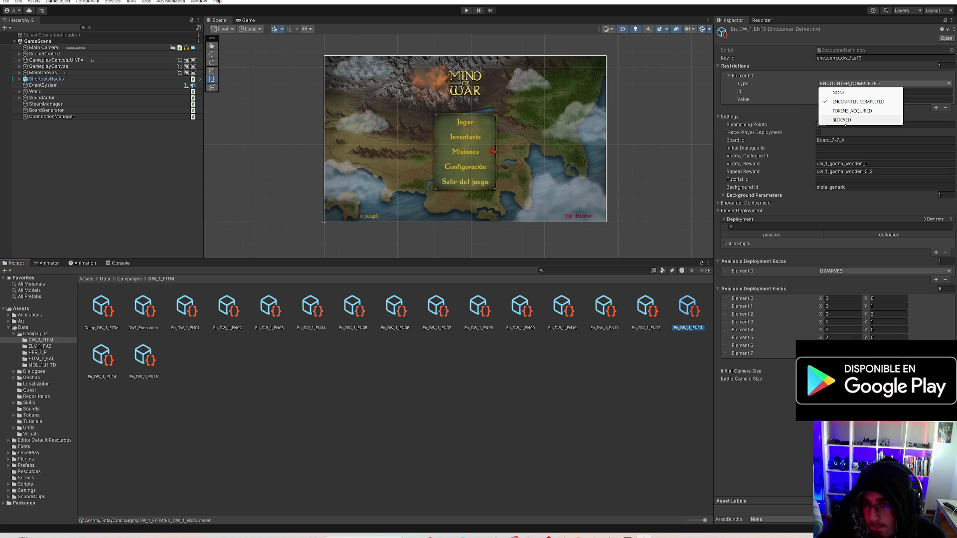
{"action": "left_click", "coordinate": [842, 120]}
{"action": "left_click", "coordinate": [520, 412]}
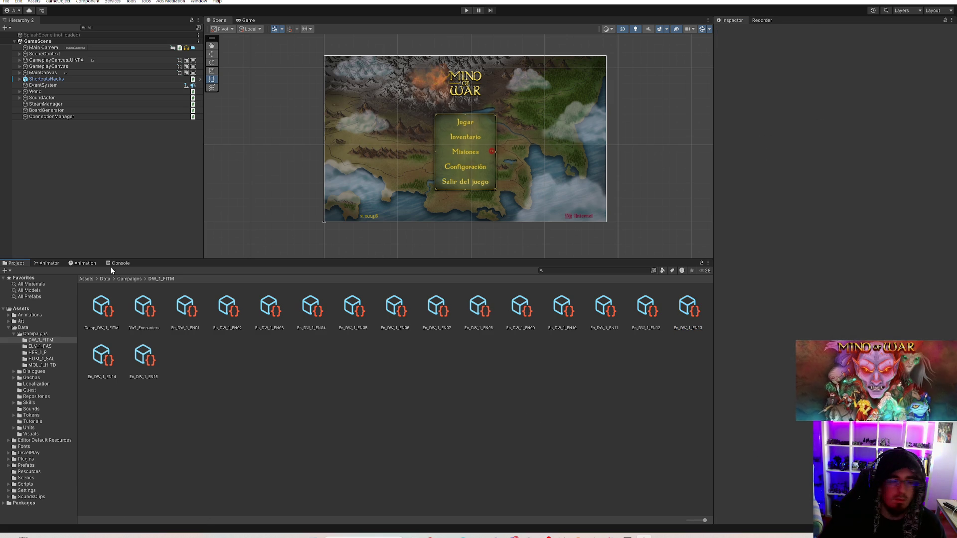
In the ELV_1_FAS folder, set En_ELV_1_EN07's restriction type to ENCOUNTER_COMPLETED.
{"action": "left_click", "coordinate": [40, 346]}
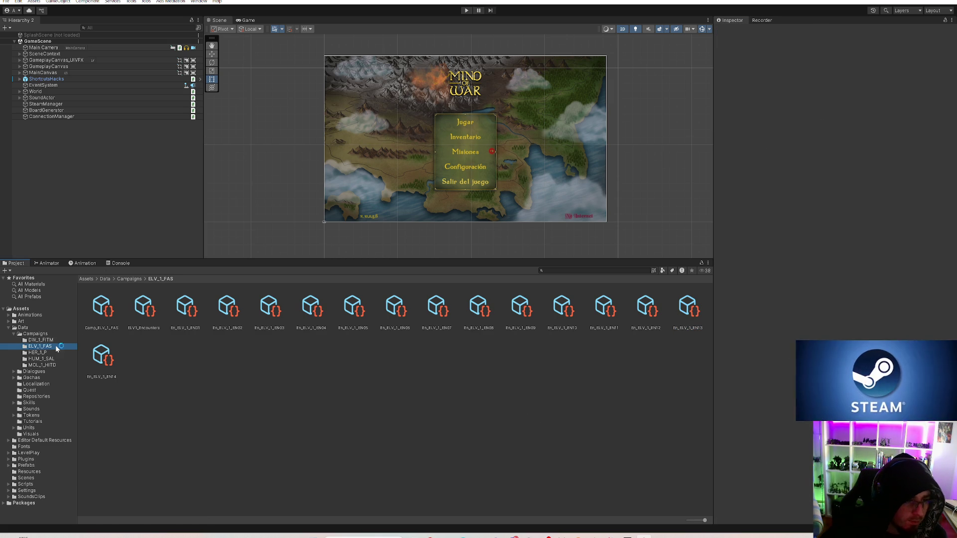
{"action": "left_click", "coordinate": [430, 300]}
{"action": "left_click", "coordinate": [481, 307]}
{"action": "left_click", "coordinate": [426, 308]}
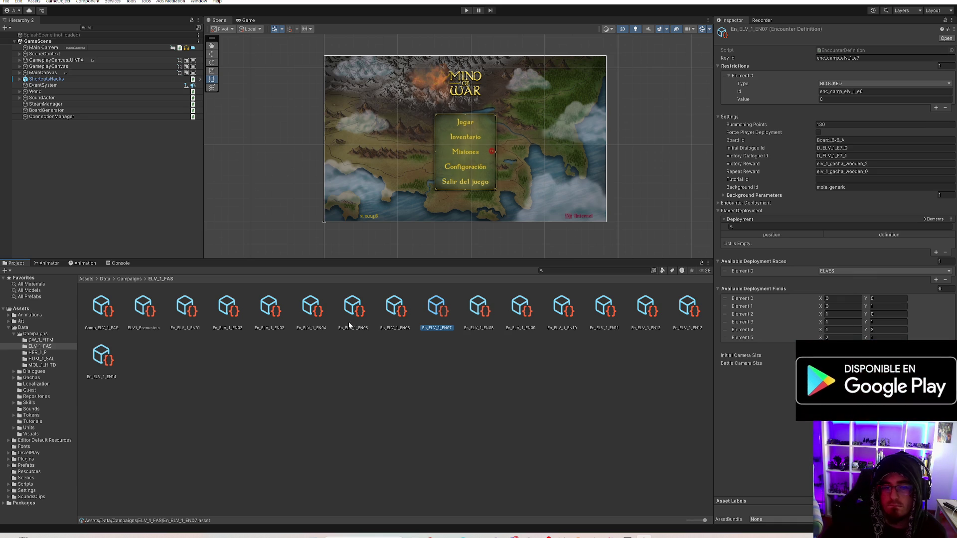
{"action": "left_click", "coordinate": [833, 84]}
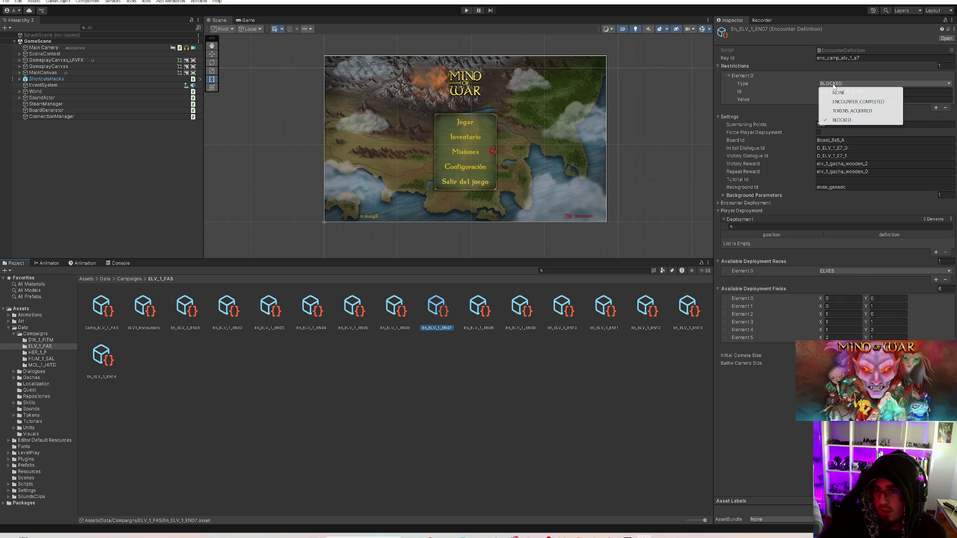
{"action": "left_click", "coordinate": [859, 102]}
Set En_ELV_1_EN08's restriction type to BLOCKED.
{"action": "left_click", "coordinate": [478, 309]}
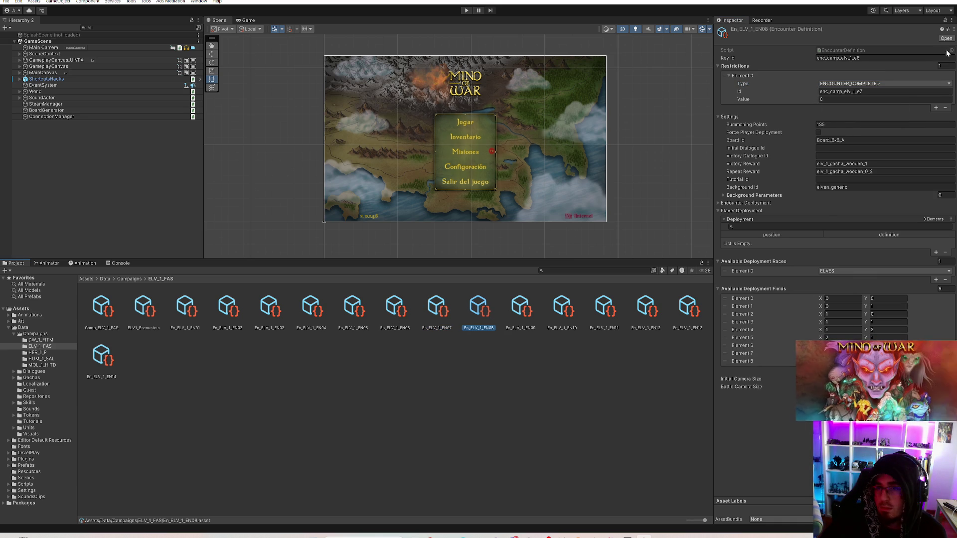
{"action": "left_click", "coordinate": [858, 84]}
{"action": "left_click", "coordinate": [849, 120]}
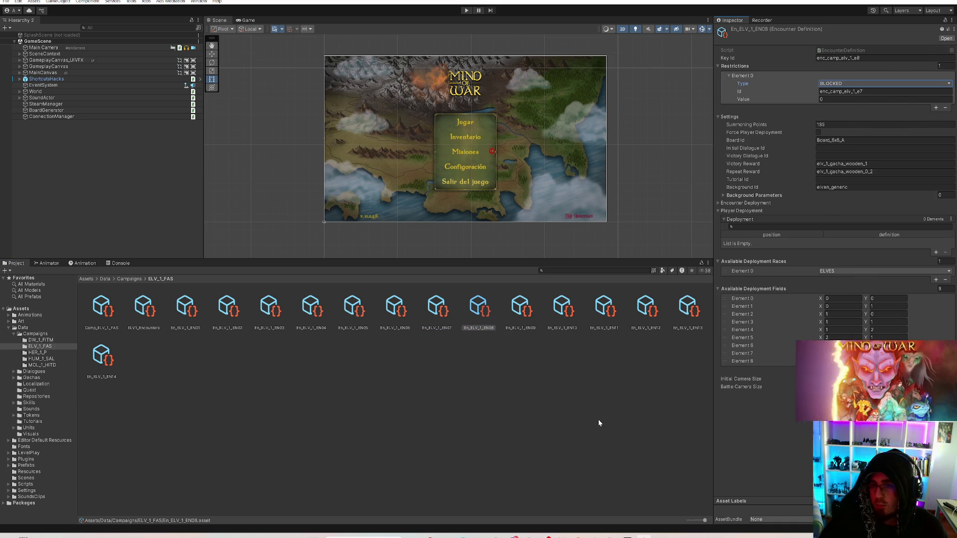
{"action": "left_click", "coordinate": [600, 423]}
{"action": "left_click", "coordinate": [48, 359]}
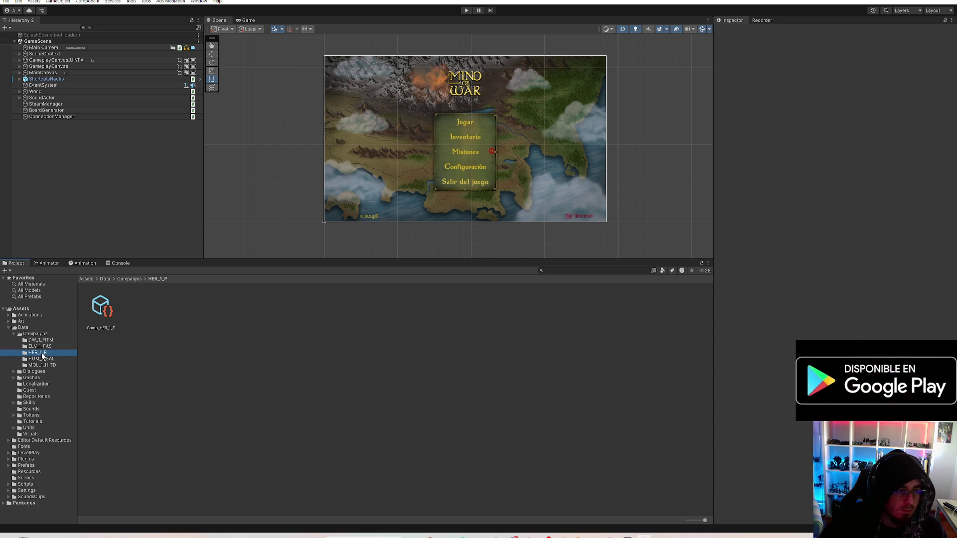
Inspect the En_HUM_1 encounters EN03, EN04 and EN05, ending on EN04.
{"action": "left_click", "coordinate": [319, 315]}
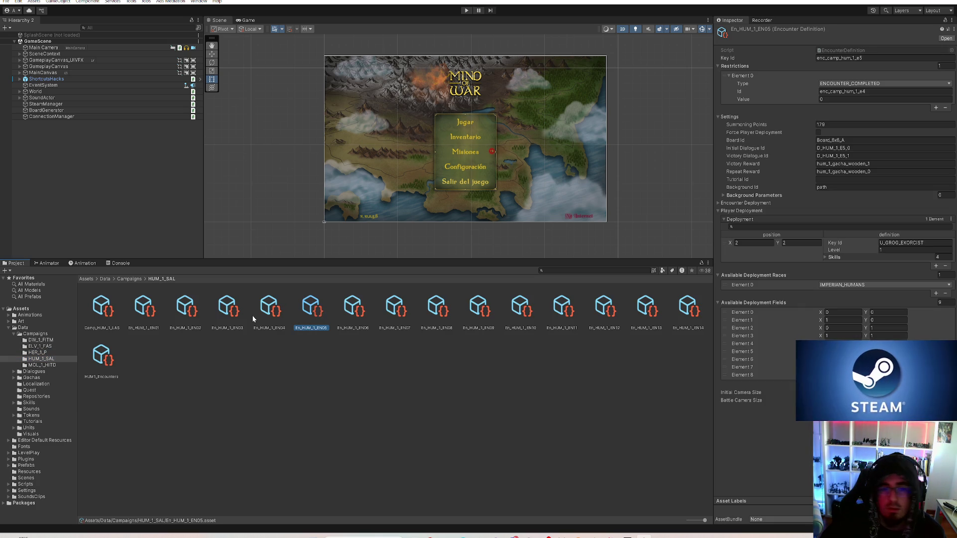
{"action": "left_click", "coordinate": [255, 313]}
{"action": "left_click", "coordinate": [228, 314]}
{"action": "left_click", "coordinate": [298, 312]}
{"action": "left_click", "coordinate": [265, 314]}
{"action": "left_click", "coordinate": [246, 320]}
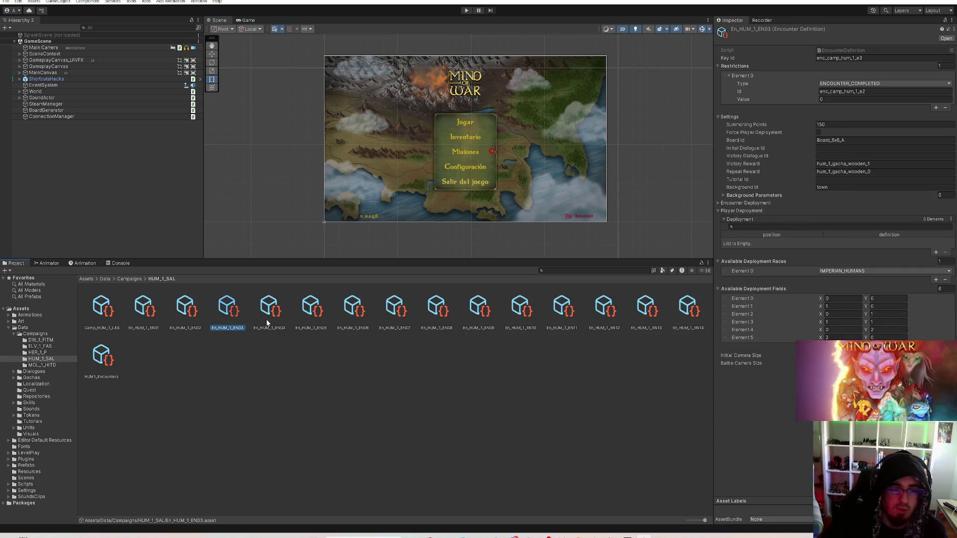
{"action": "left_click", "coordinate": [269, 324]}
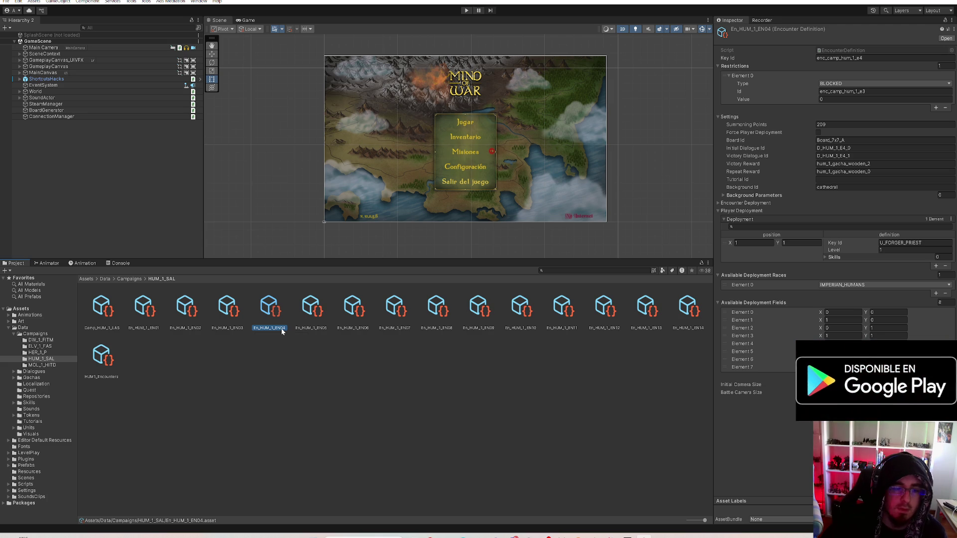
{"action": "left_click", "coordinate": [245, 327]}
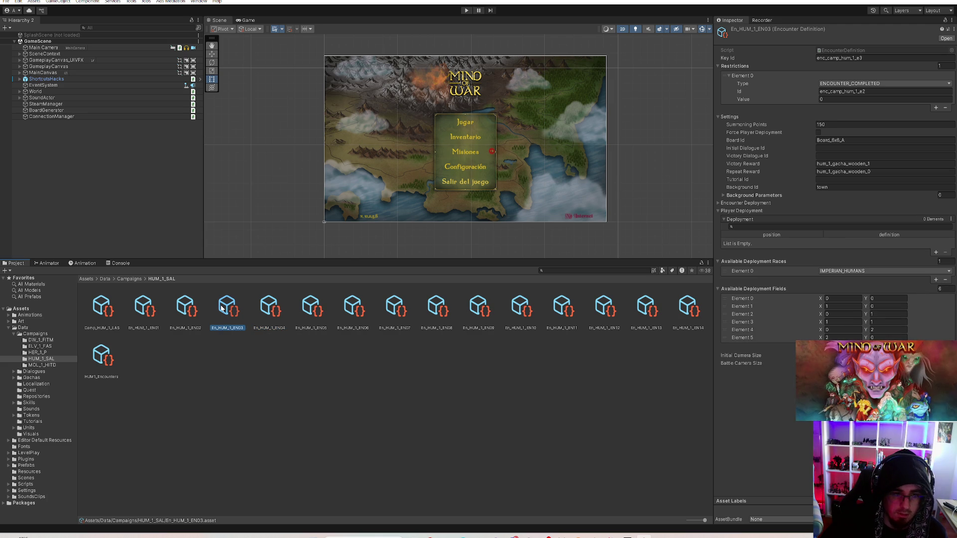
{"action": "left_click", "coordinate": [270, 314]}
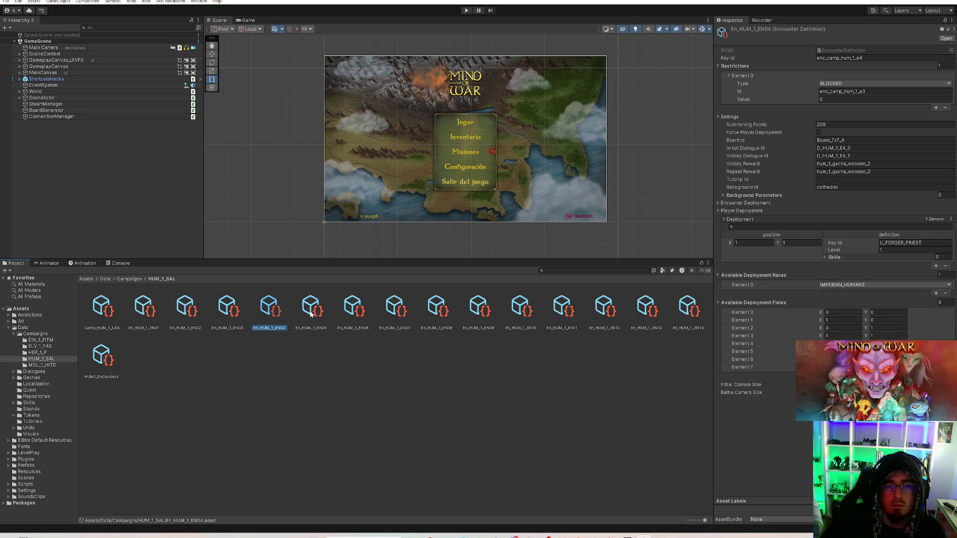
Check the Restrictions Type dropdowns of EN04 (ENCOUNTER_COMPLETED) and EN05, then clear the selection.
{"action": "left_click", "coordinate": [832, 91]}
{"action": "left_click", "coordinate": [837, 83]}
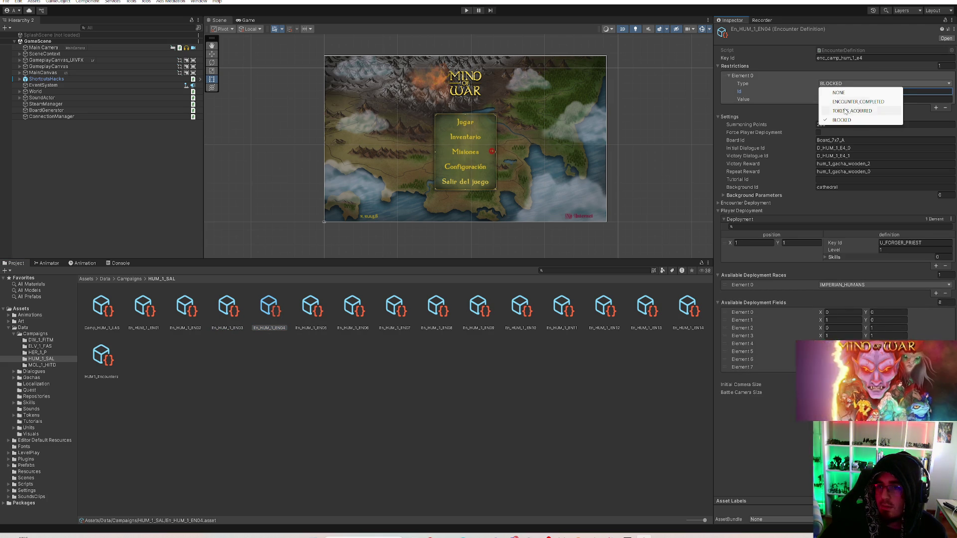
{"action": "left_click", "coordinate": [856, 102]}
{"action": "left_click", "coordinate": [319, 315]}
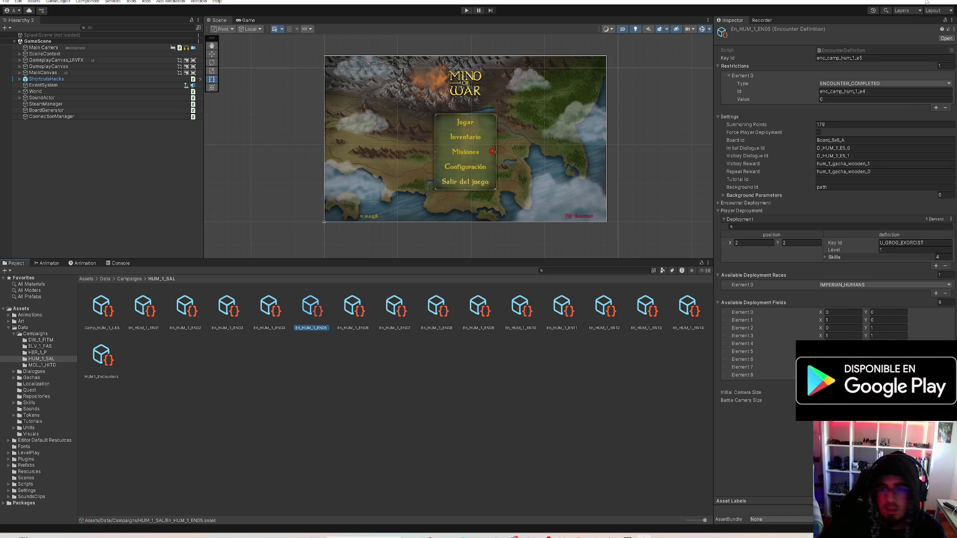
{"action": "left_click", "coordinate": [866, 83]}
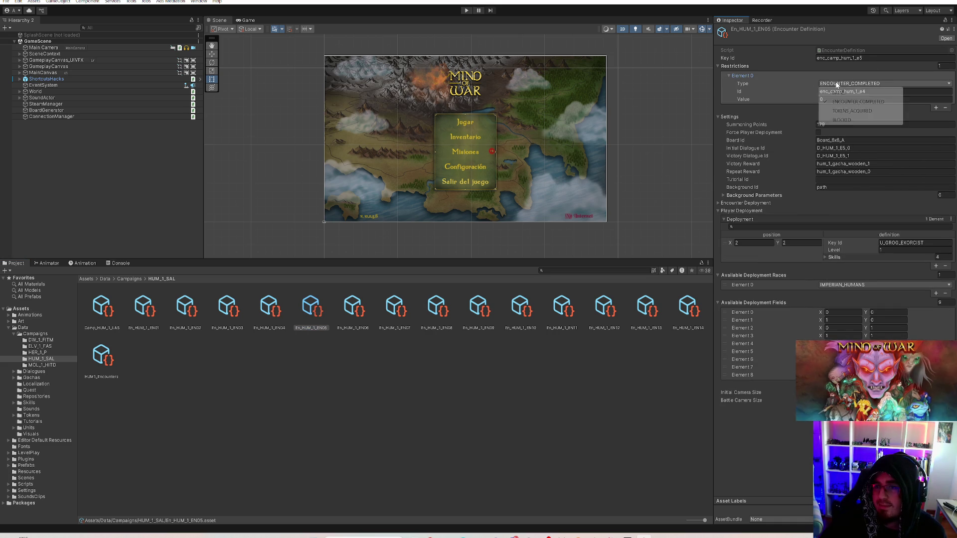
{"action": "left_click", "coordinate": [277, 402]}
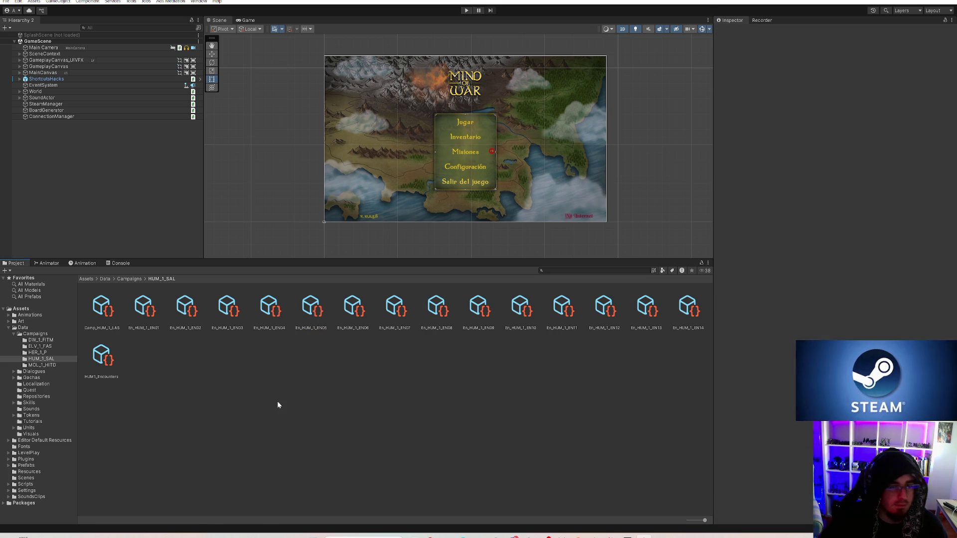
In the MOL_1_HITD folder, inspect the En_MOL_1 encounters EN05 through EN09.
{"action": "left_click", "coordinate": [44, 365]}
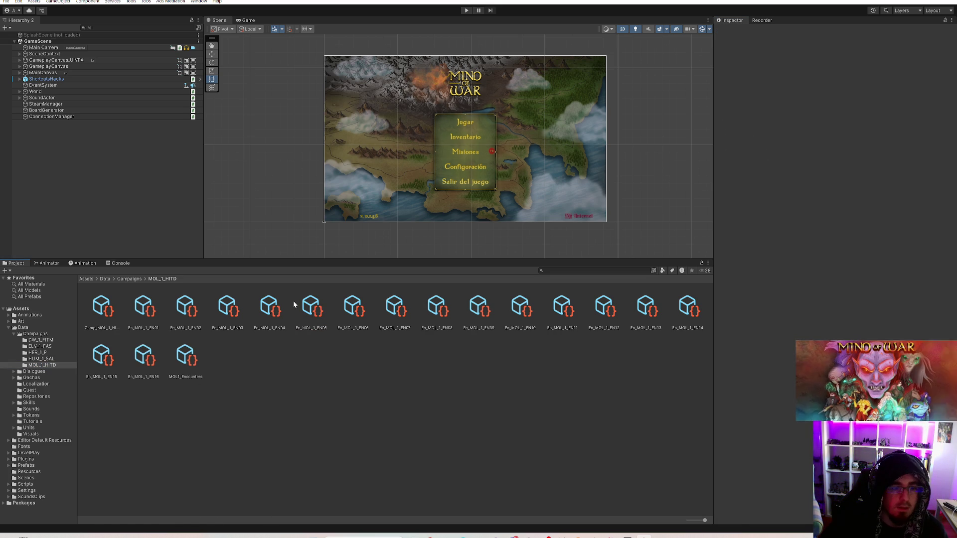
{"action": "left_click", "coordinate": [311, 308]}
{"action": "left_click", "coordinate": [353, 308]}
{"action": "left_click", "coordinate": [398, 310]}
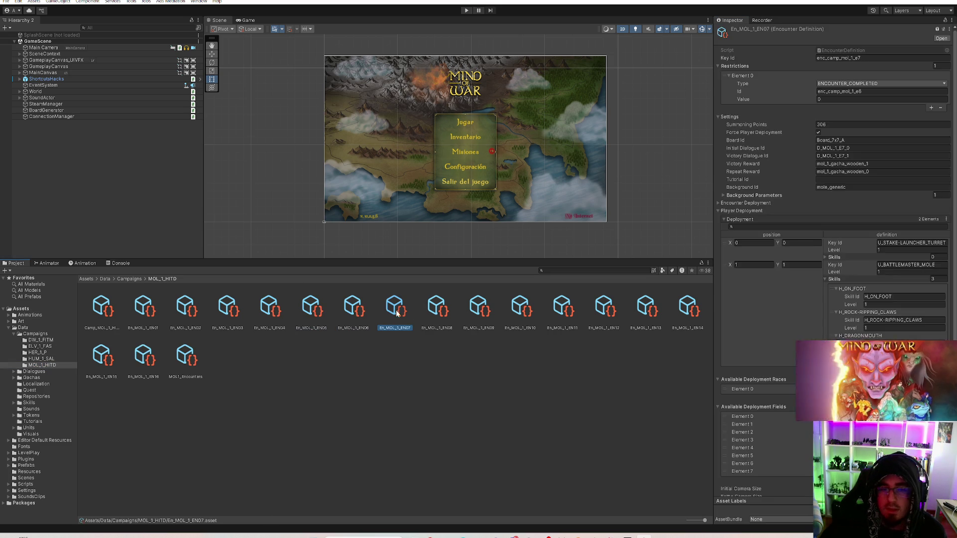
{"action": "left_click", "coordinate": [441, 309]}
{"action": "left_click", "coordinate": [482, 310]}
Review the Restrictions Type dropdowns of En_MOL_1_EN09 and EN08, then clear the selection.
{"action": "left_click", "coordinate": [887, 83]}
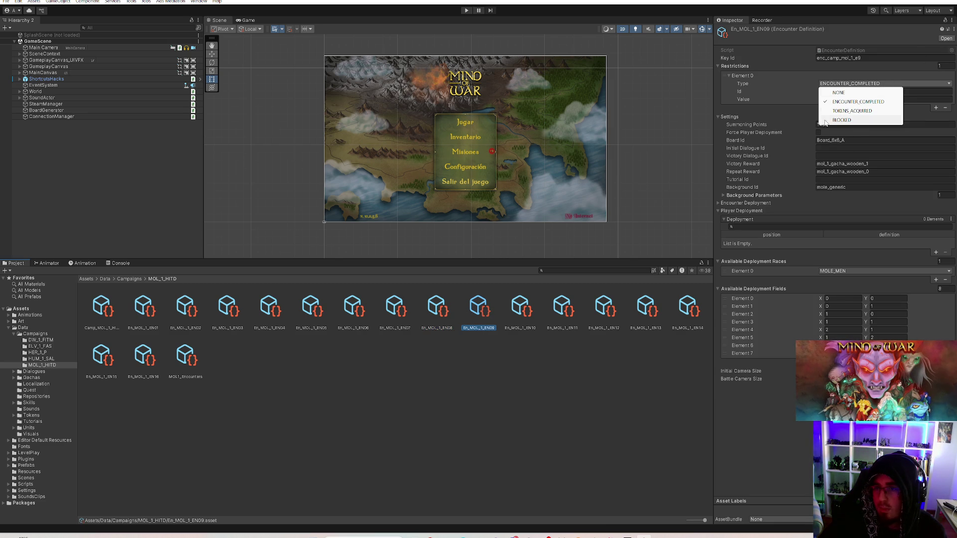
{"action": "left_click", "coordinate": [847, 120]}
{"action": "left_click", "coordinate": [449, 319]}
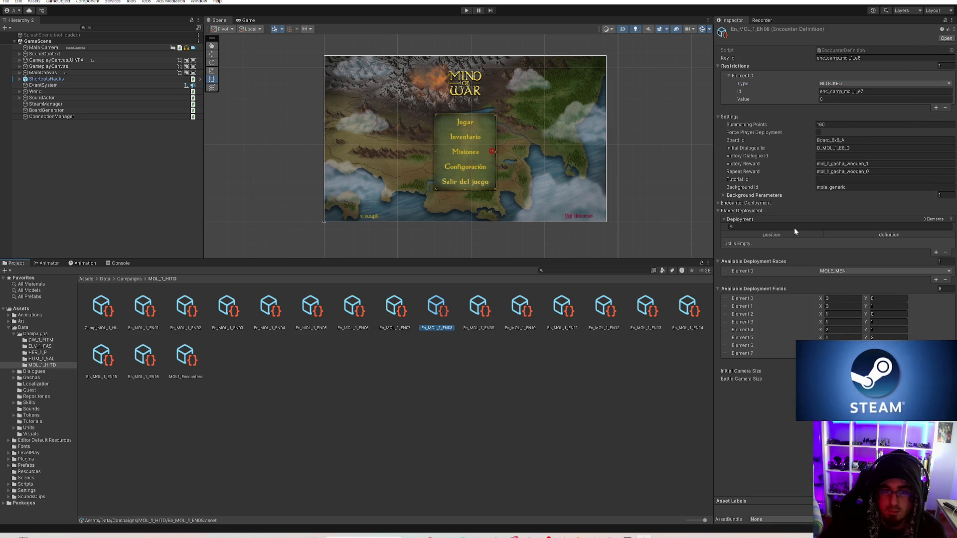
{"action": "left_click", "coordinate": [883, 83]}
{"action": "left_click", "coordinate": [852, 102]}
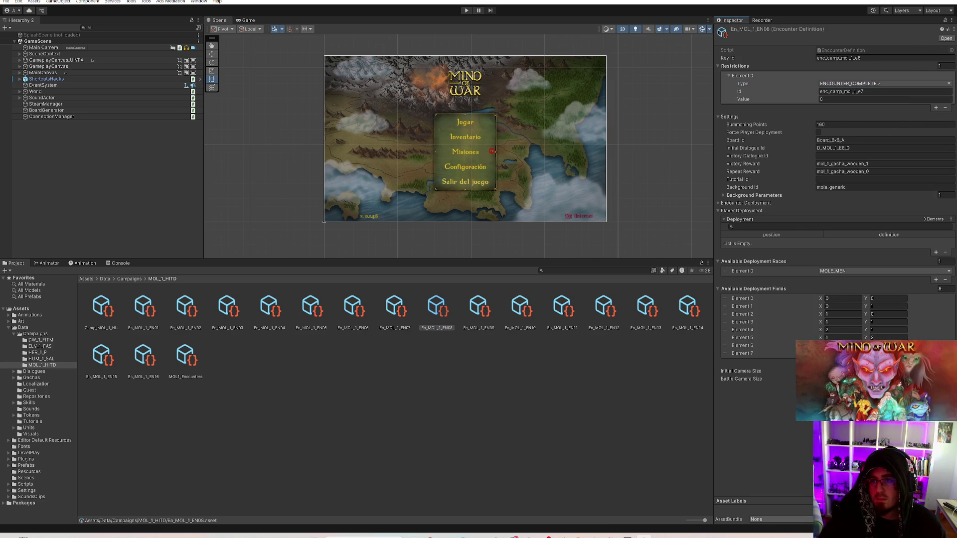
{"action": "left_click", "coordinate": [465, 451]}
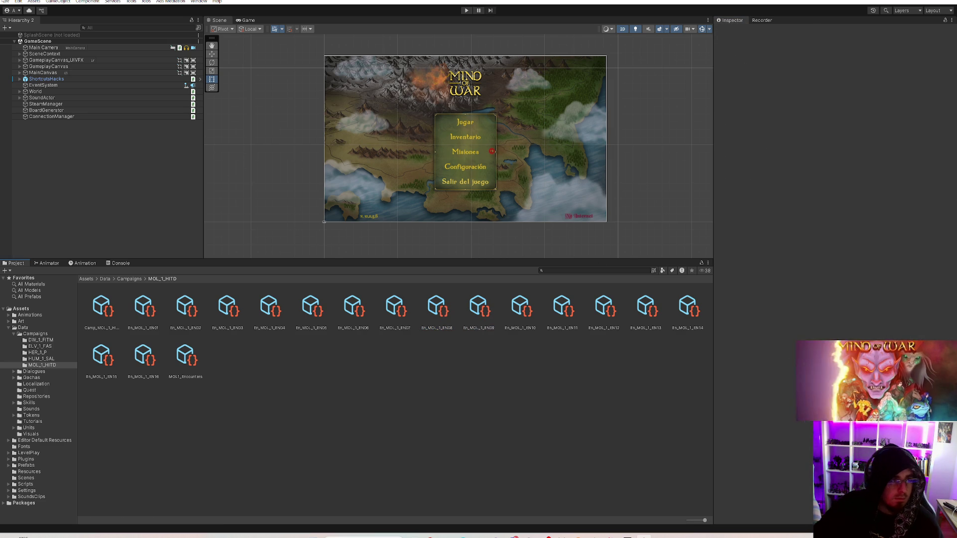
Collapse the Data folder in the Project asset tree.
{"action": "left_click", "coordinate": [7, 1]}
{"action": "left_click", "coordinate": [15, 40]}
{"action": "left_click", "coordinate": [8, 2]}
{"action": "left_click", "coordinate": [30, 88]}
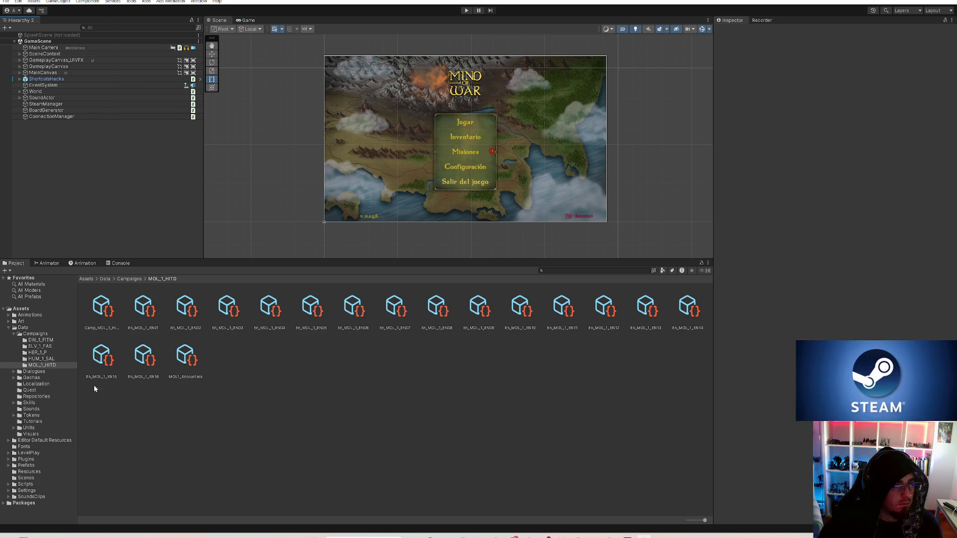
{"action": "left_click", "coordinate": [9, 328]}
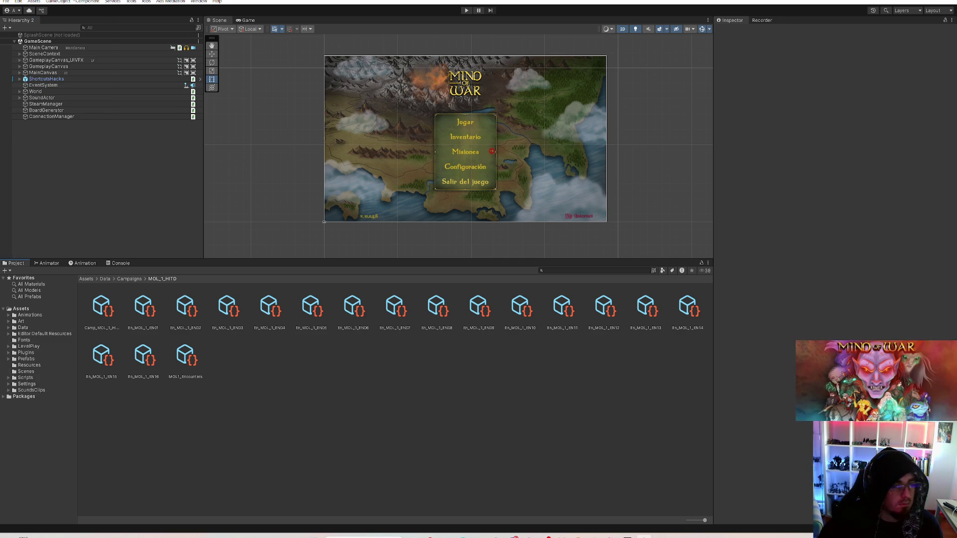
{"action": "left_click", "coordinate": [6, 1]}
{"action": "left_click", "coordinate": [145, 210]}
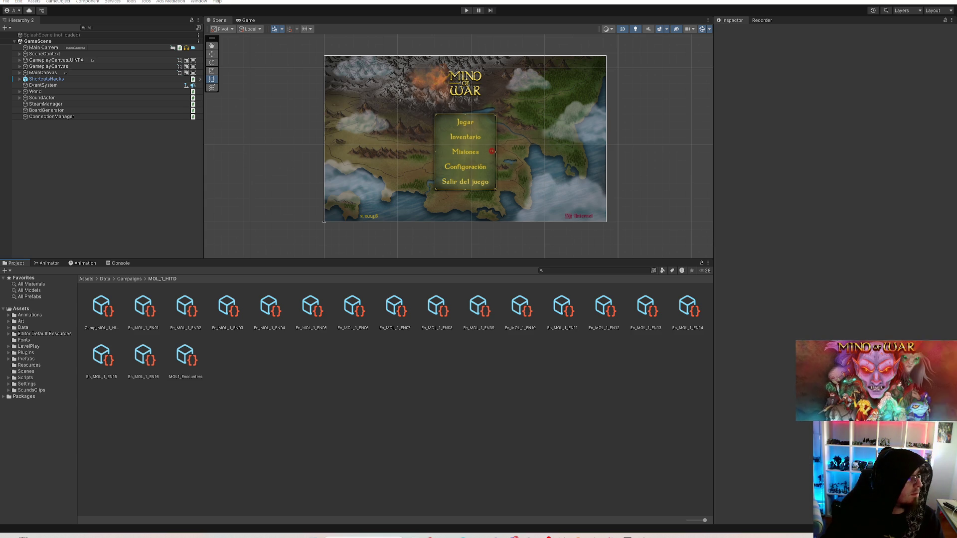
{"action": "key", "text": "alt+Tab"}
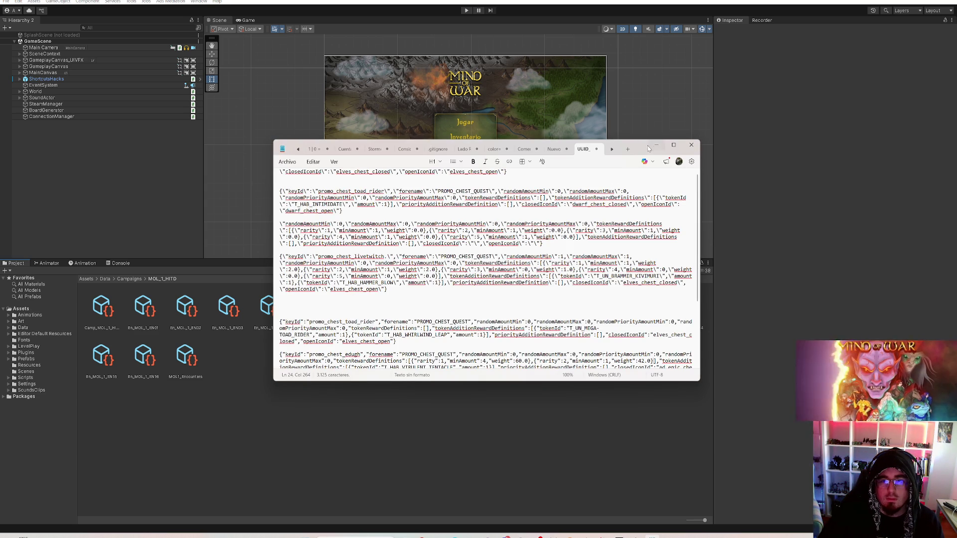
Scroll through the JSON chest definitions, then minimize Notepad to reveal Unity.
{"action": "scroll", "coordinate": [601, 267], "scroll_direction": "down", "scroll_amount": 1}
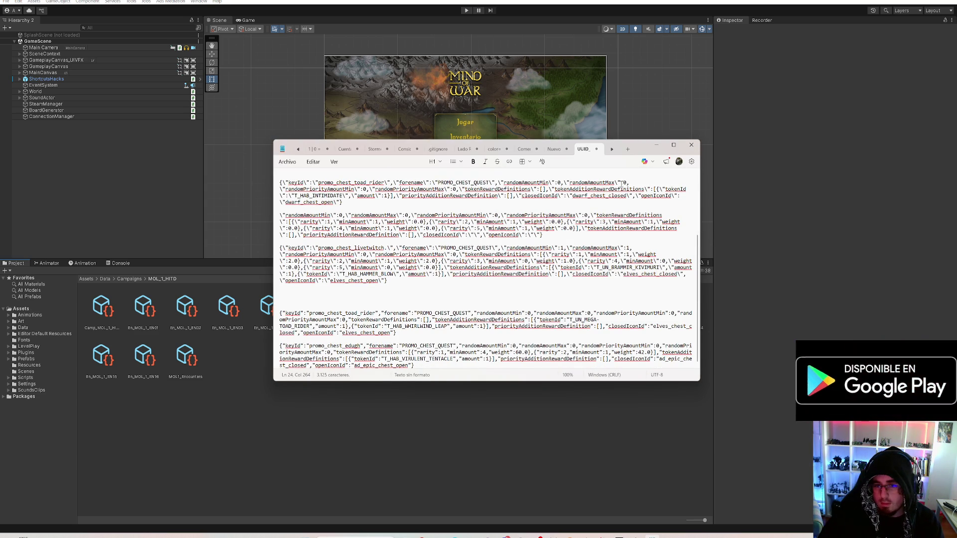
{"action": "left_click", "coordinate": [657, 146]}
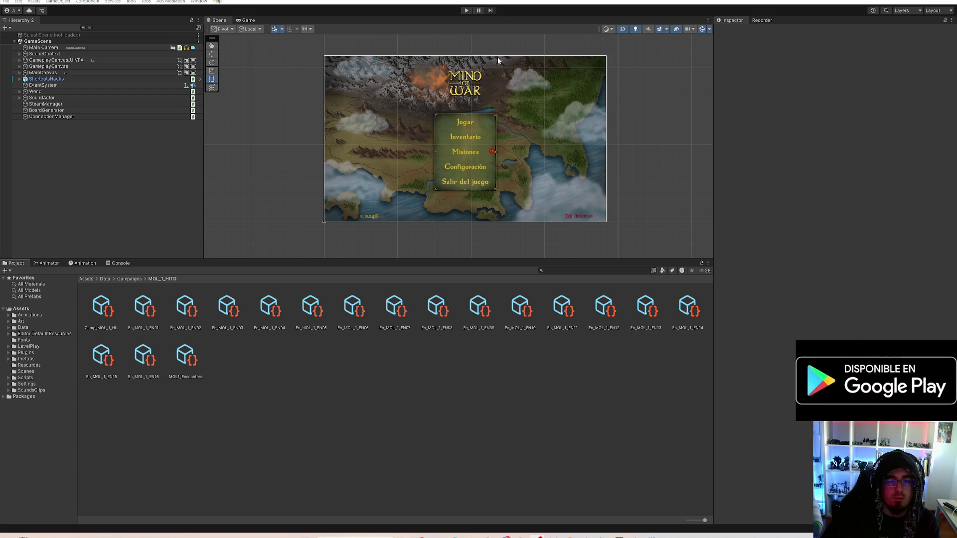
Zoom the Scene view and lower the Scene/Project splitter to enlarge the menu canvas, then enter Play mode.
{"action": "scroll", "coordinate": [597, 172], "scroll_direction": "up", "scroll_amount": 3}
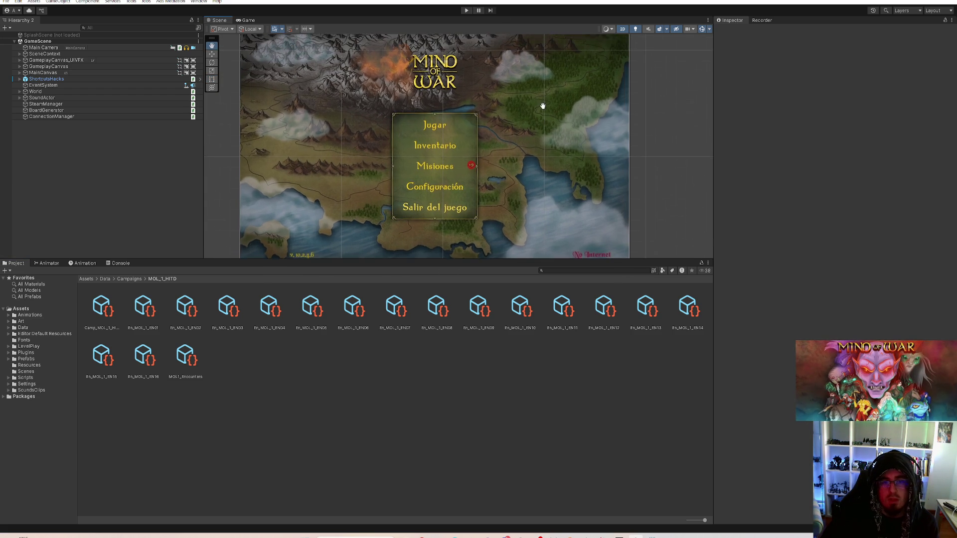
{"action": "scroll", "coordinate": [535, 125], "scroll_direction": "down", "scroll_amount": 1}
{"action": "left_click_drag", "start_coordinate": [466, 260], "coordinate": [466, 408]}
{"action": "scroll", "coordinate": [507, 238], "scroll_direction": "down", "scroll_amount": 2}
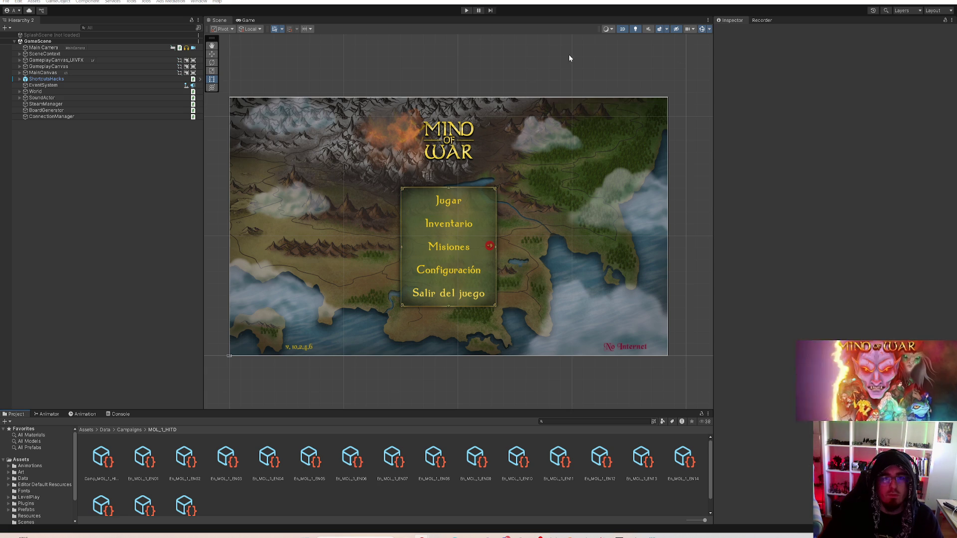
{"action": "left_click", "coordinate": [466, 10]}
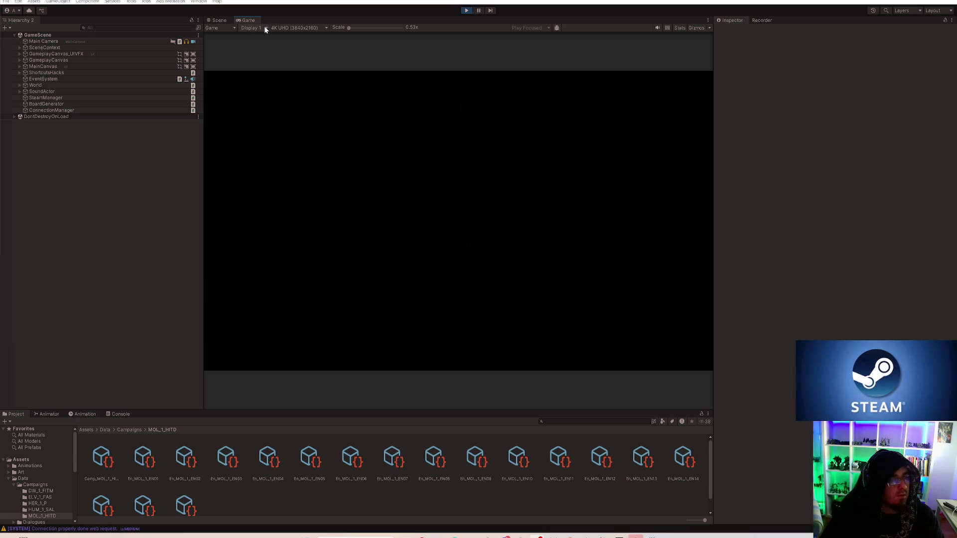
Maximize the running game, stop it, then enlarge the Console and select the UnityProjectNotLinkedException.
{"action": "double_click", "coordinate": [248, 20]}
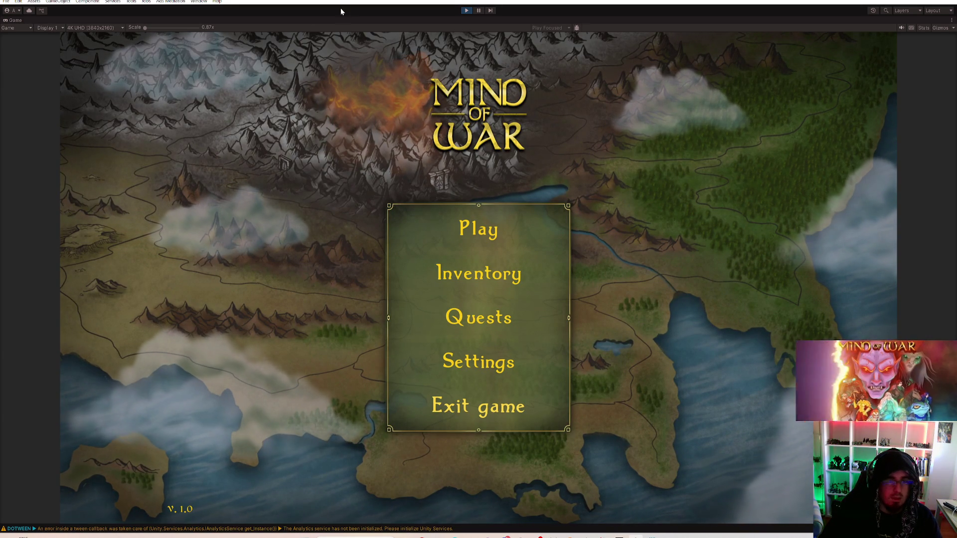
{"action": "left_click", "coordinate": [467, 10]}
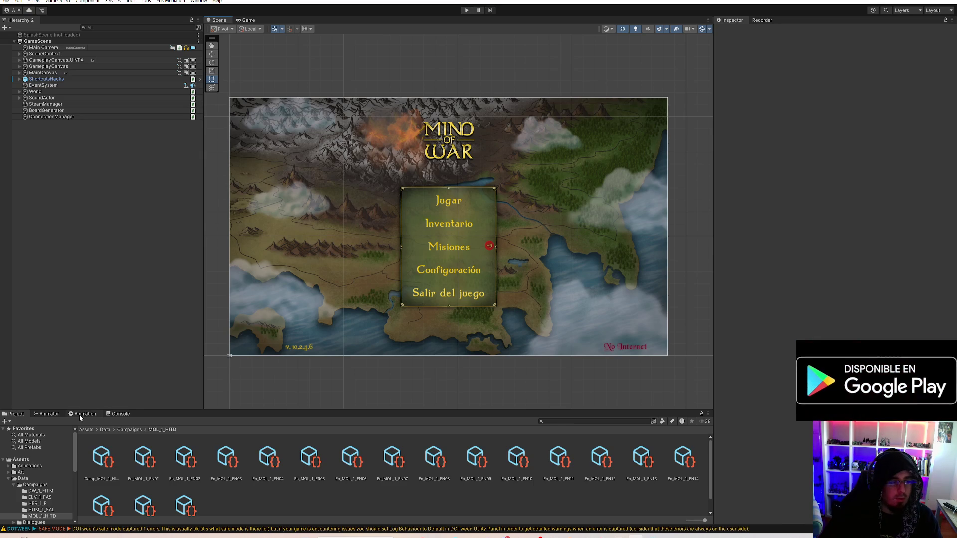
{"action": "left_click", "coordinate": [119, 414]}
{"action": "scroll", "coordinate": [142, 450], "scroll_direction": "up", "scroll_amount": 3}
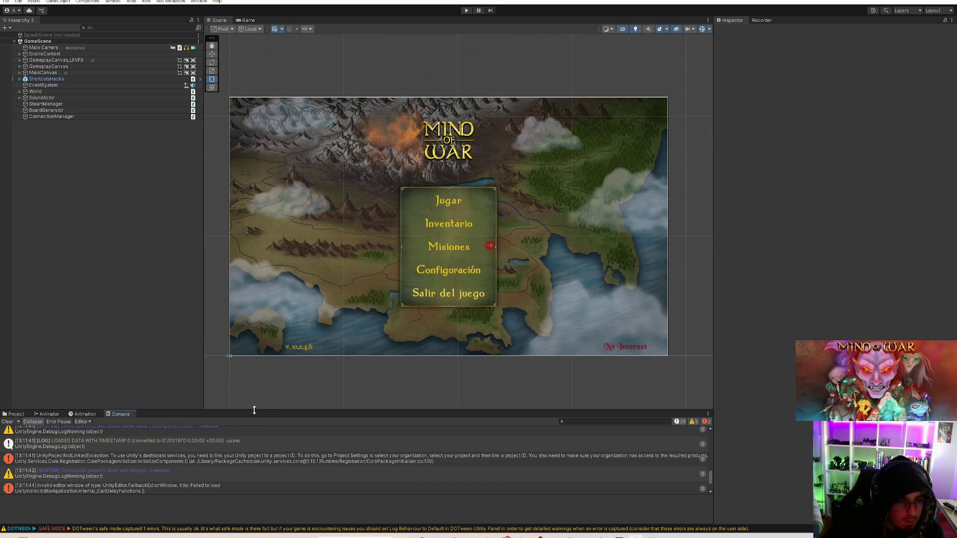
{"action": "left_click_drag", "start_coordinate": [250, 411], "coordinate": [254, 286]}
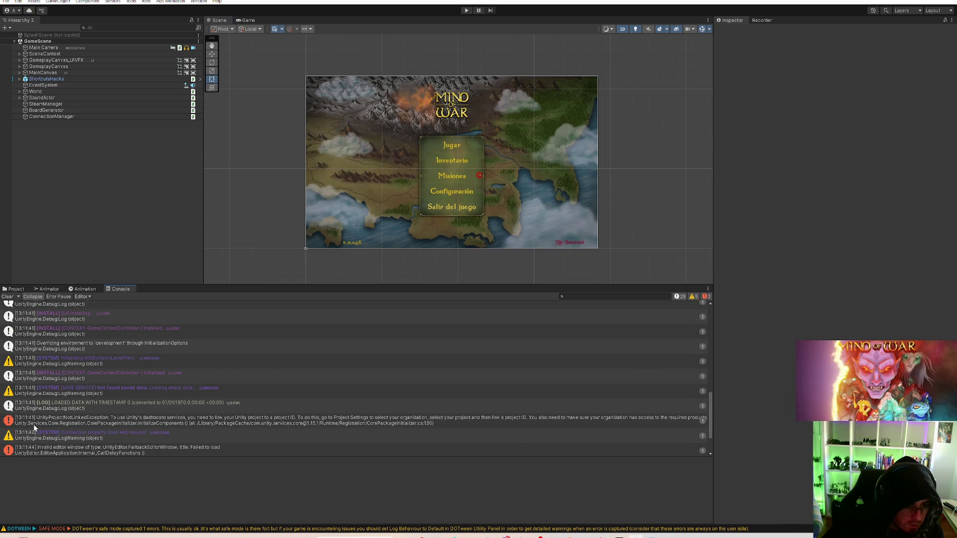
{"action": "left_click", "coordinate": [258, 423]}
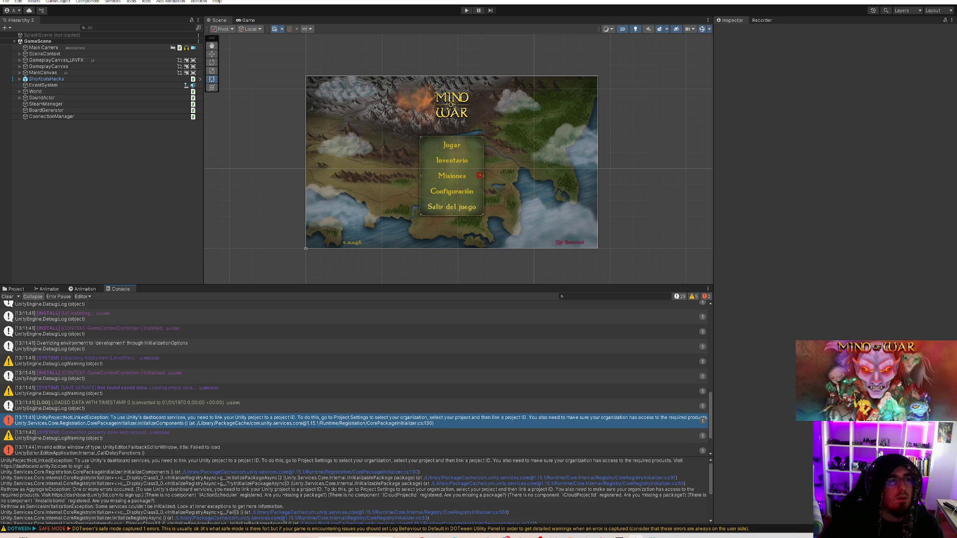
Open the Build Settings window from the File menu.
{"action": "left_click", "coordinate": [7, 2]}
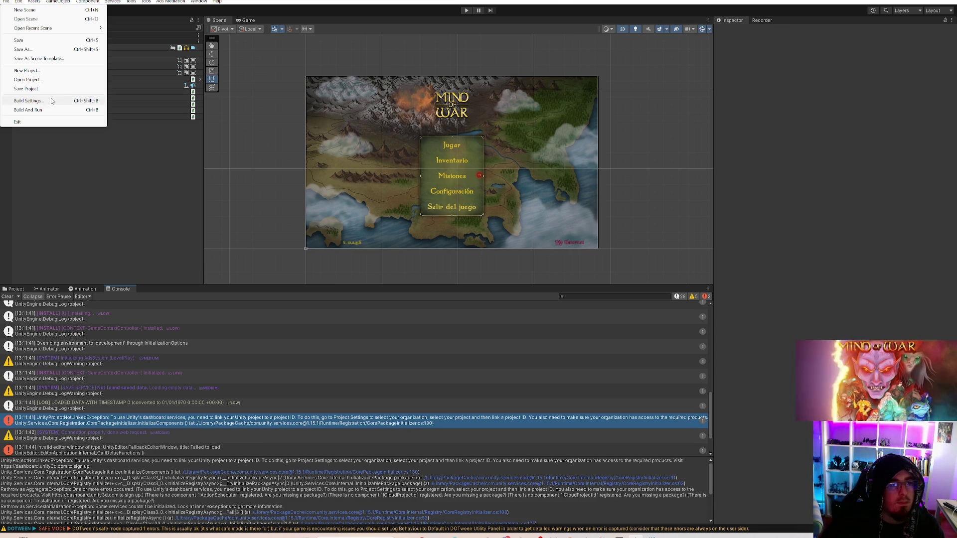
{"action": "left_click", "coordinate": [23, 100]}
{"action": "scroll", "coordinate": [61, 436], "scroll_direction": "down", "scroll_amount": 2}
{"action": "scroll", "coordinate": [55, 431], "scroll_direction": "up", "scroll_amount": 2}
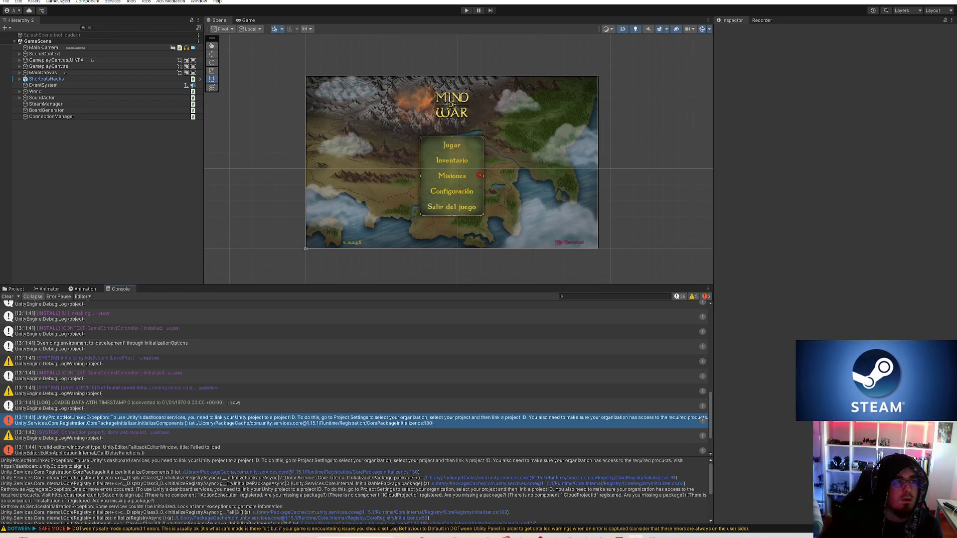
Open Project Settings from Edit, review the Services page's linked Project ID, then close it.
{"action": "left_click", "coordinate": [19, 2]}
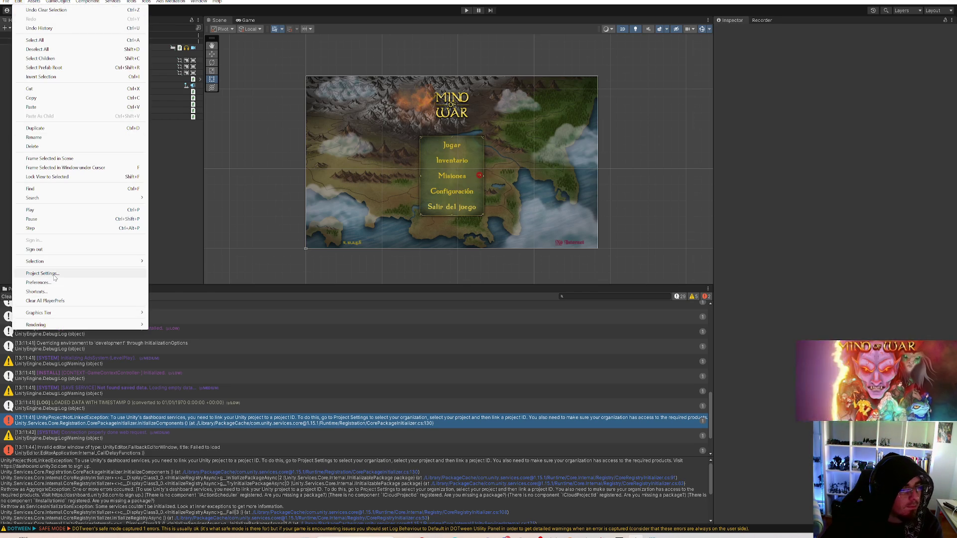
{"action": "left_click", "coordinate": [42, 273]}
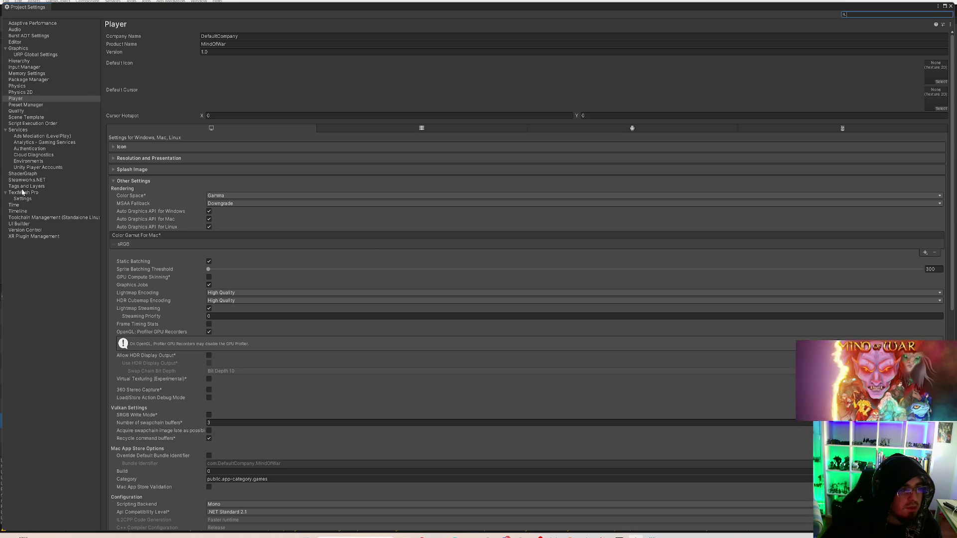
{"action": "left_click", "coordinate": [17, 131]}
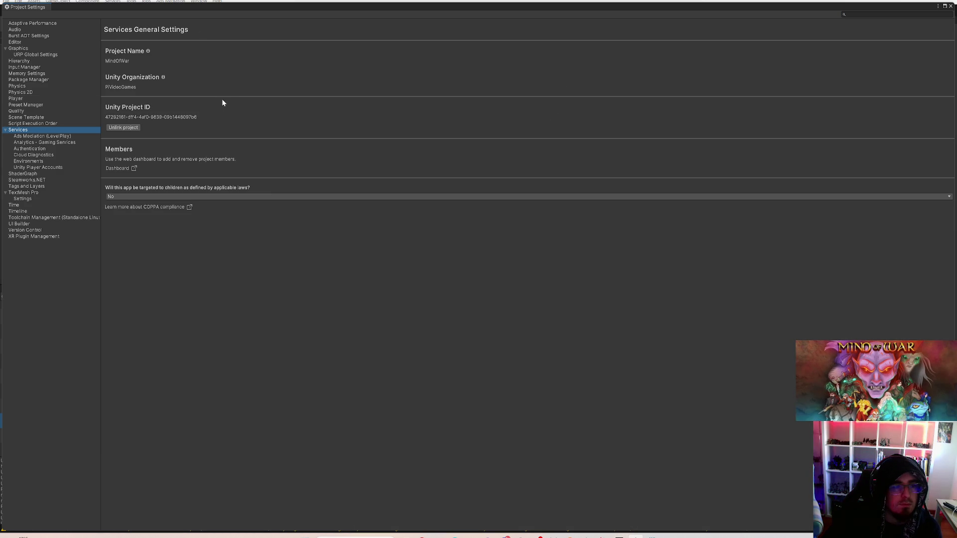
{"action": "left_click", "coordinate": [951, 6]}
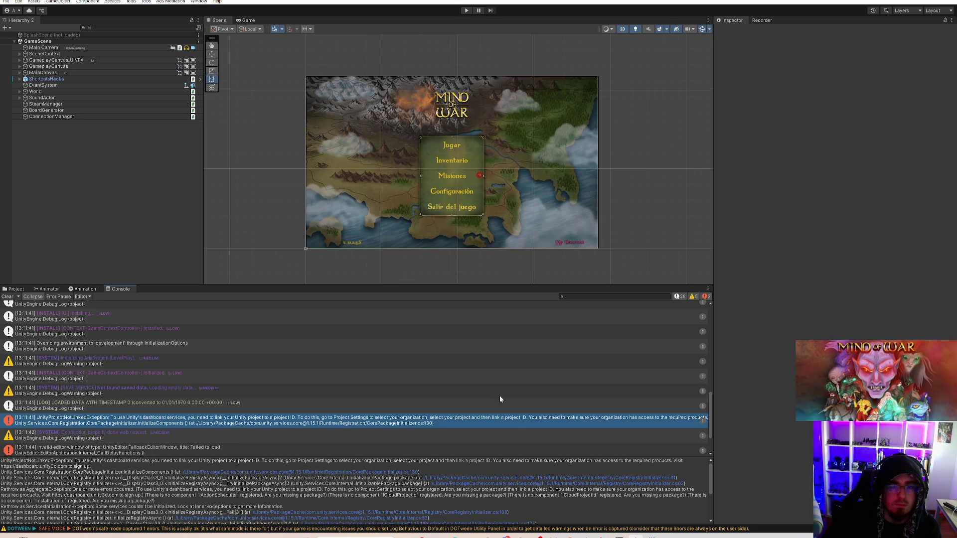
{"action": "scroll", "coordinate": [504, 372], "scroll_direction": "up", "scroll_amount": 10}
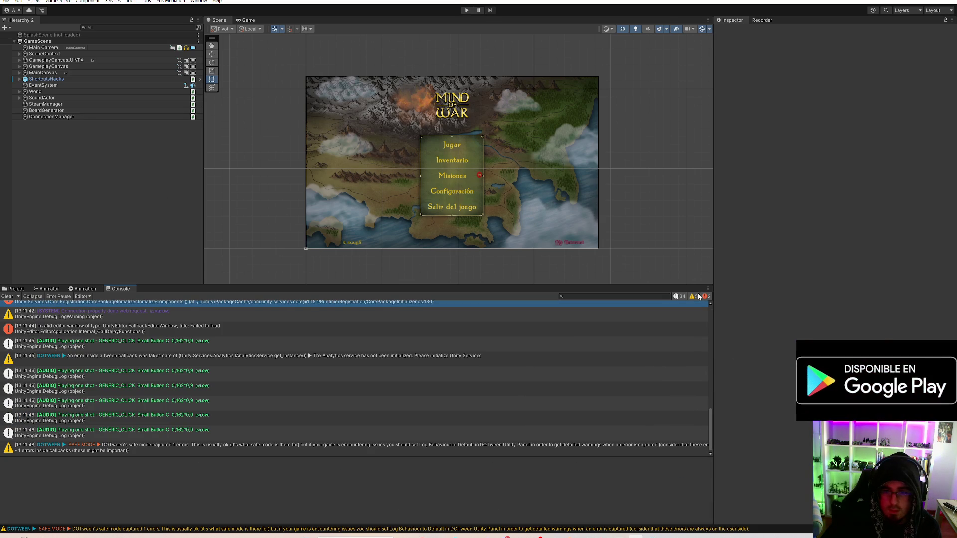
{"action": "scroll", "coordinate": [426, 371], "scroll_direction": "up", "scroll_amount": 3}
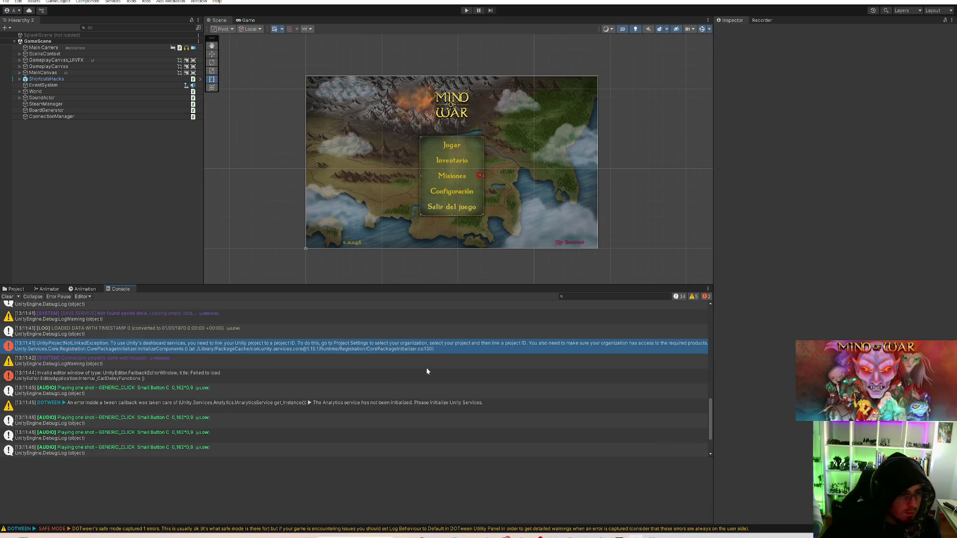
{"action": "left_click", "coordinate": [20, 377]}
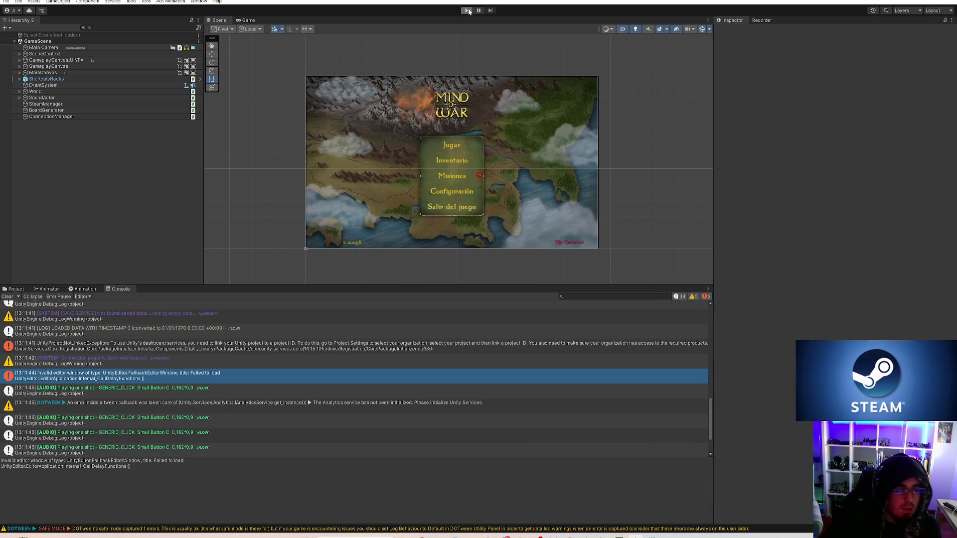
{"action": "left_click", "coordinate": [467, 10]}
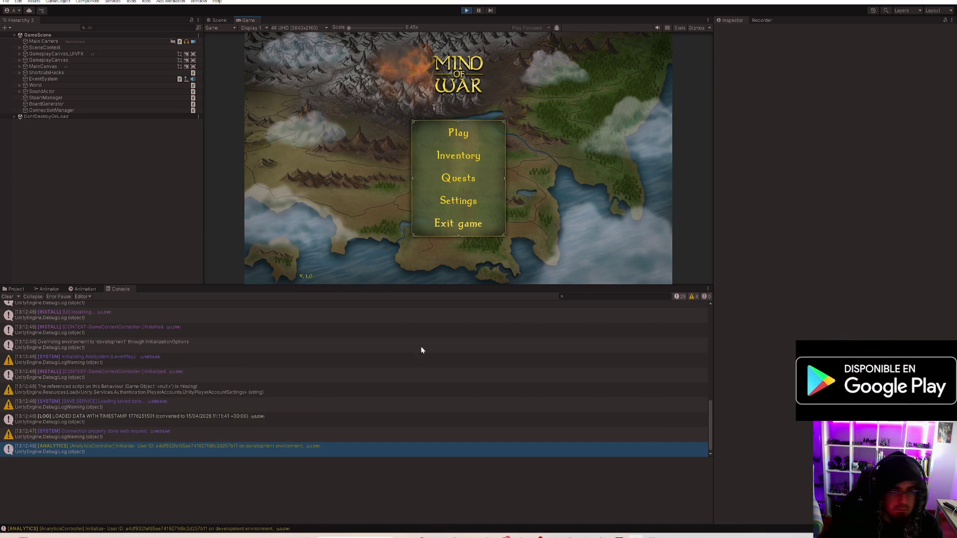
{"action": "left_click", "coordinate": [461, 157]}
{"action": "left_click", "coordinate": [461, 157]}
{"action": "left_click", "coordinate": [461, 157]}
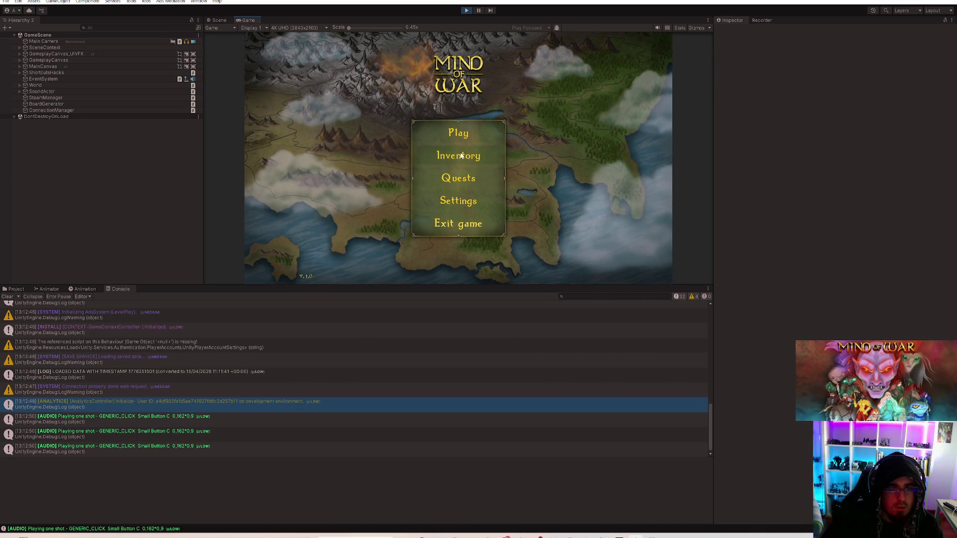
{"action": "left_click", "coordinate": [462, 156]}
{"action": "left_click", "coordinate": [394, 275]}
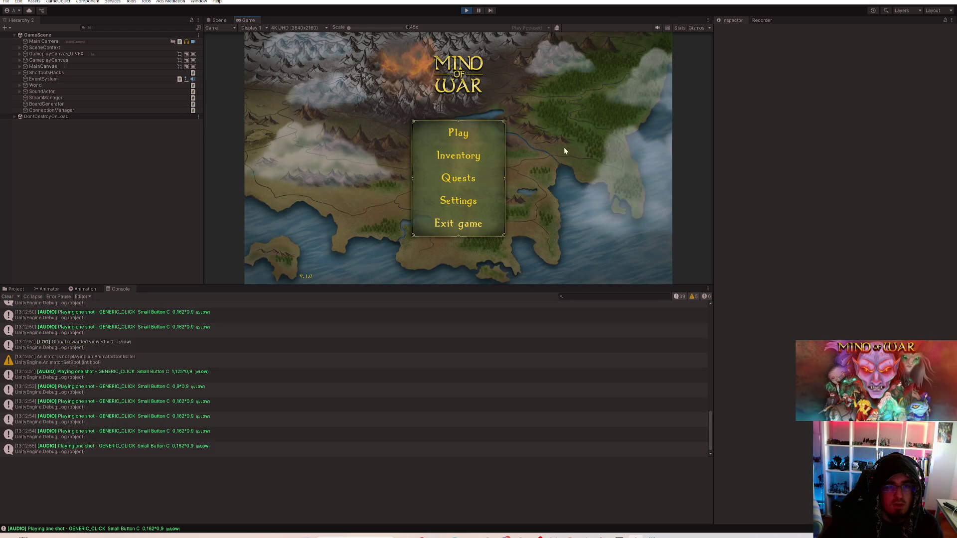
{"action": "left_click", "coordinate": [466, 10]}
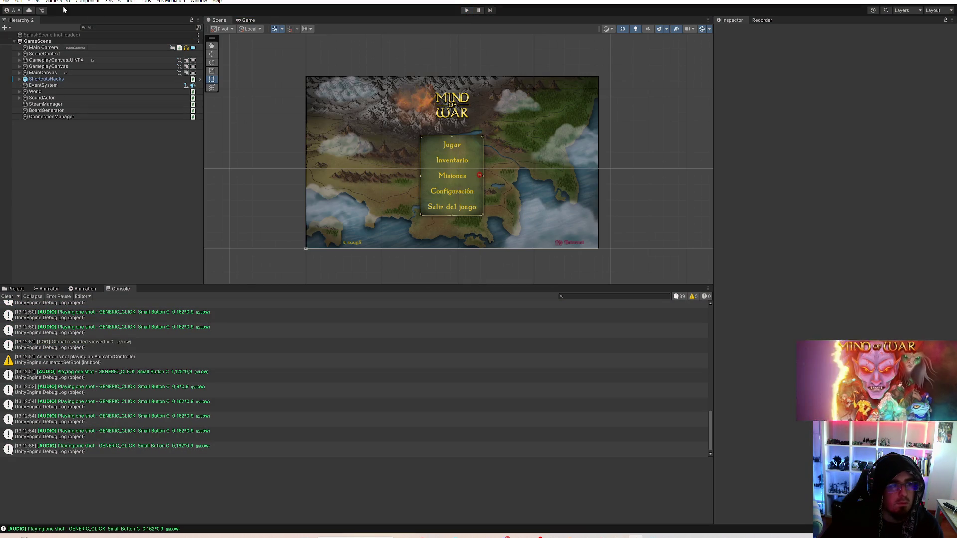
Switch the build platform to Android in Build Settings, then move over to GitHub Desktop.
{"action": "left_click", "coordinate": [7, 2]}
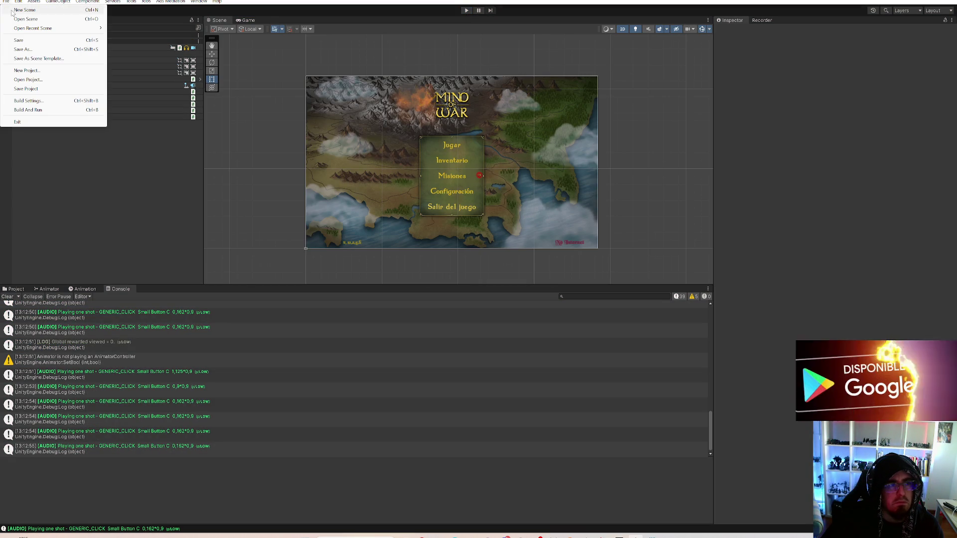
{"action": "left_click", "coordinate": [37, 103]}
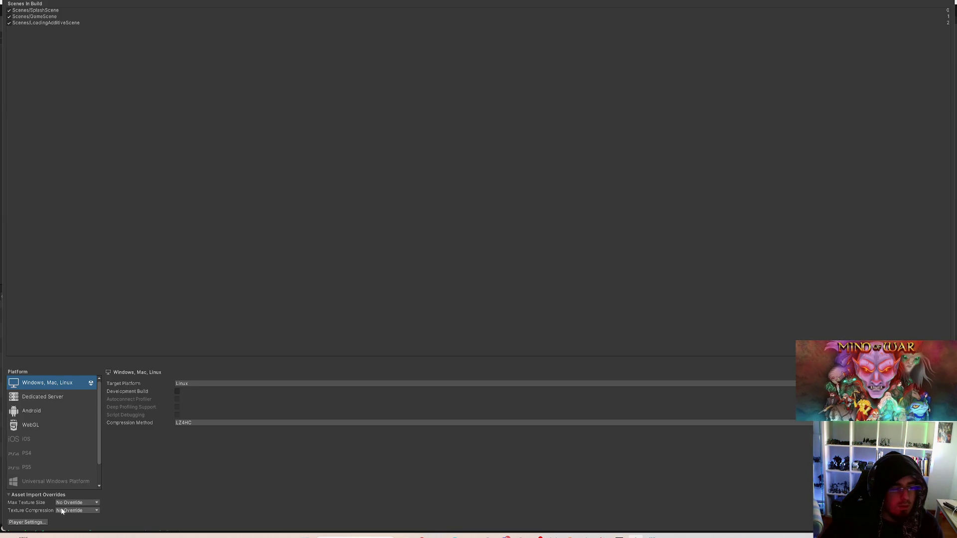
{"action": "left_click", "coordinate": [24, 410]}
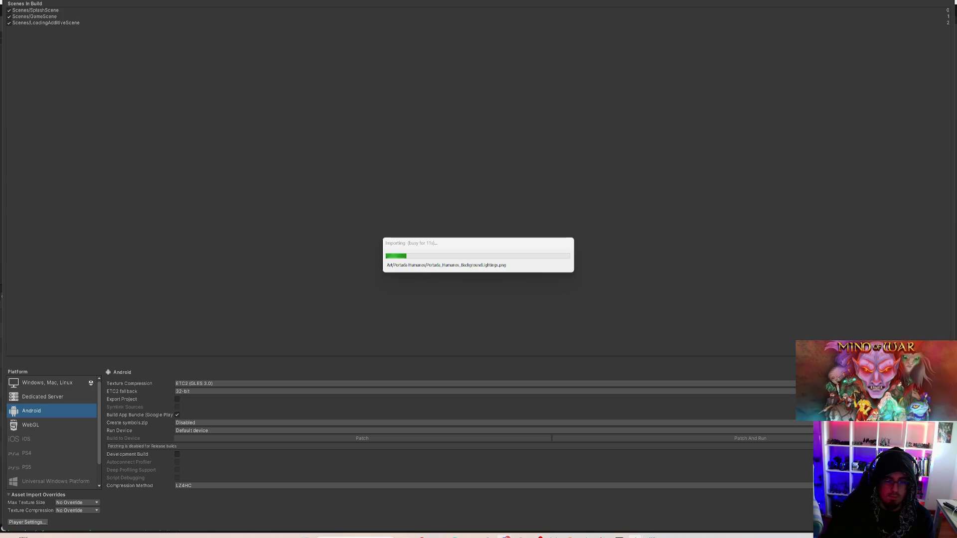
{"action": "key", "text": "alt+Tab"}
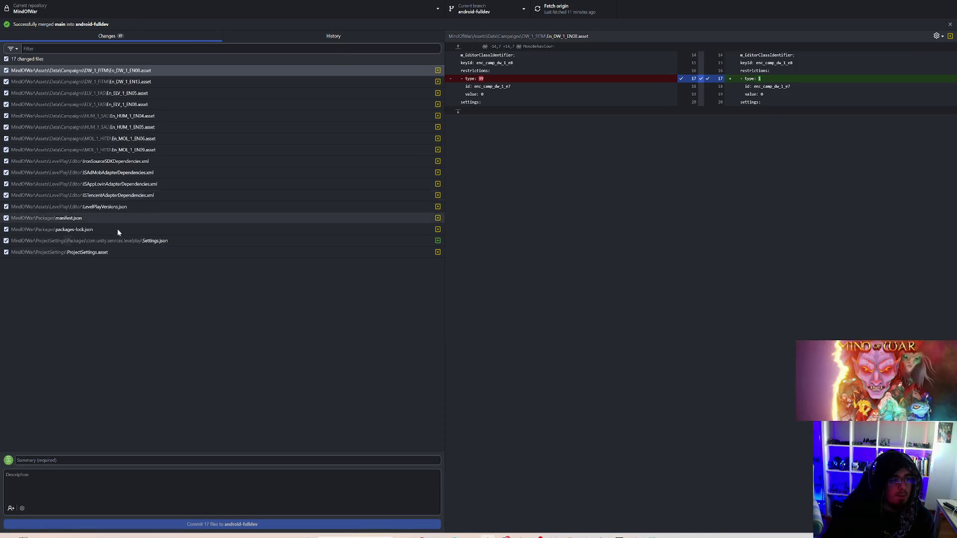
Open the ProjectSettings.asset diff and scroll through its changes, including the buildNumber line.
{"action": "left_click", "coordinate": [103, 252]}
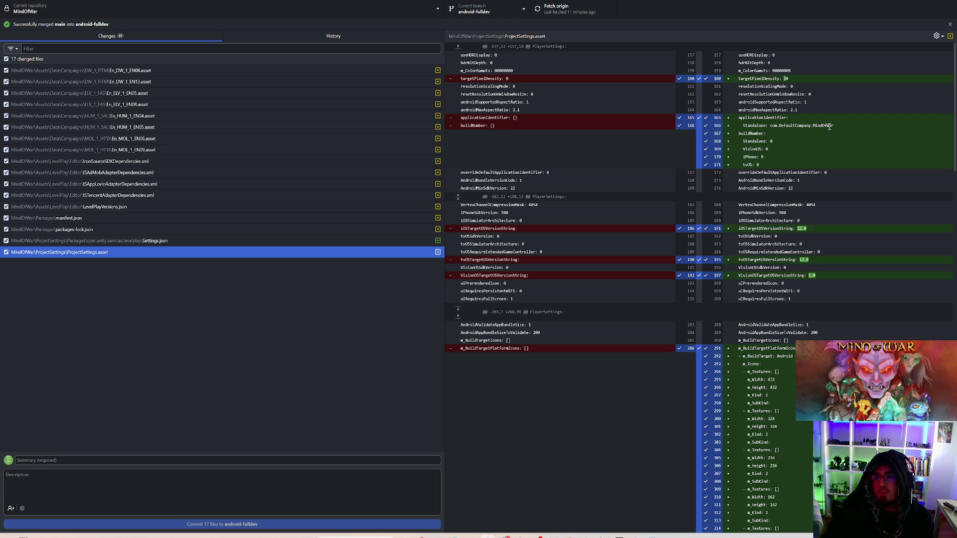
{"action": "left_click_drag", "start_coordinate": [737, 133], "coordinate": [746, 133]}
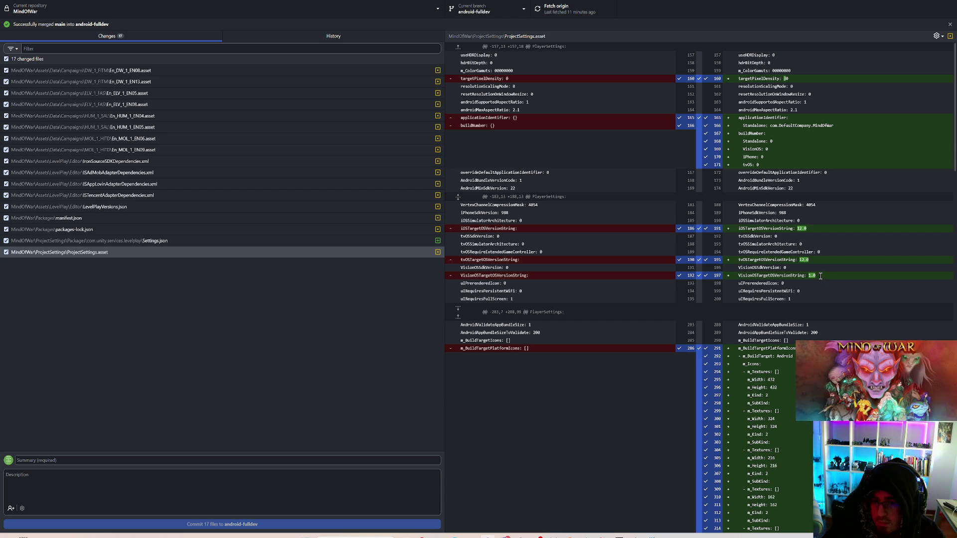
{"action": "scroll", "coordinate": [800, 283], "scroll_direction": "down", "scroll_amount": 3}
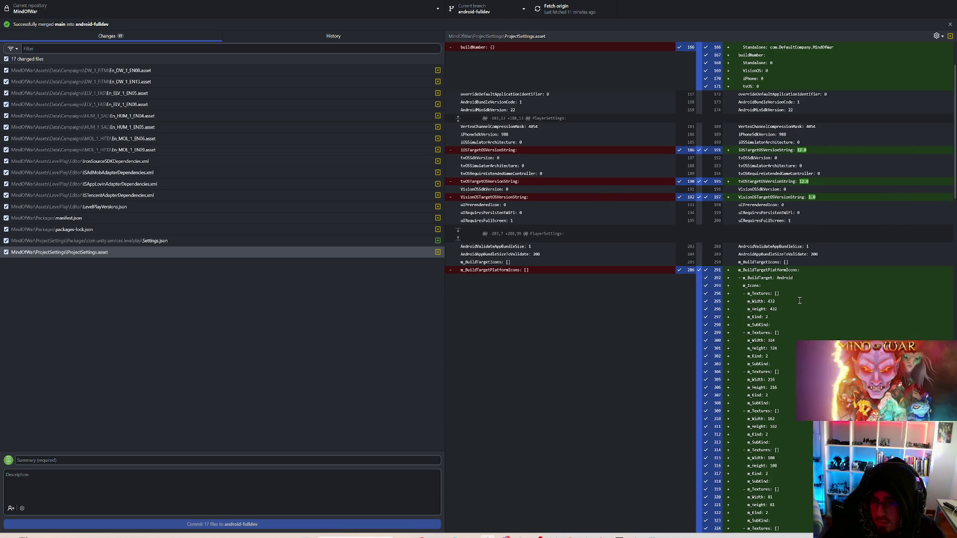
{"action": "scroll", "coordinate": [800, 300], "scroll_direction": "down", "scroll_amount": 20}
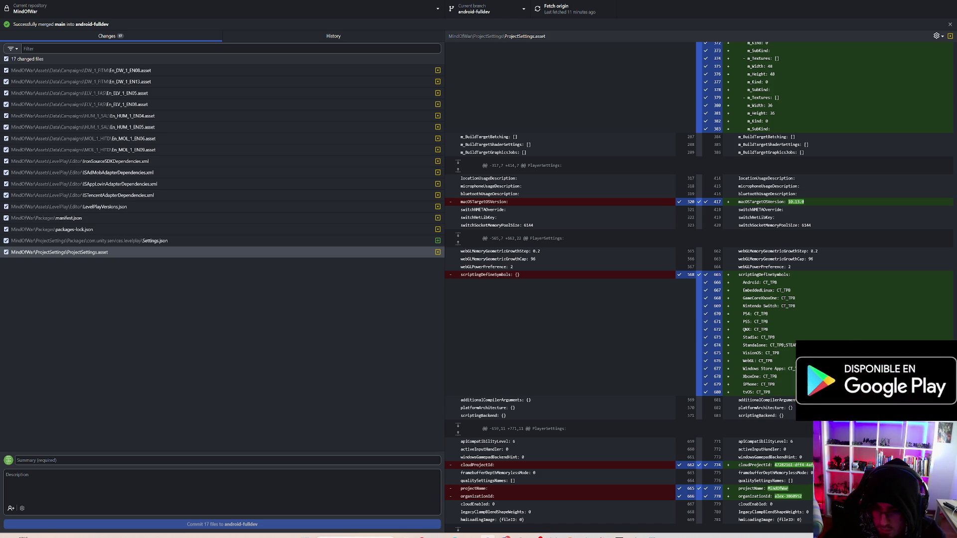
{"action": "scroll", "coordinate": [698, 284], "scroll_direction": "up", "scroll_amount": 3}
{"action": "scroll", "coordinate": [698, 284], "scroll_direction": "up", "scroll_amount": 10}
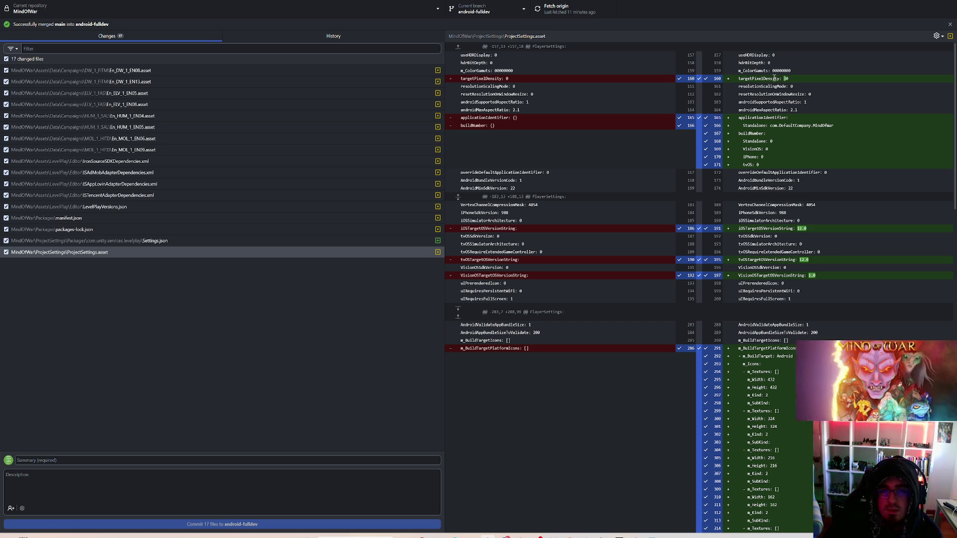
Discard the targetPixelDensity line change, confirm it, and return to Unity.
{"action": "right_click", "coordinate": [700, 80]}
{"action": "left_click", "coordinate": [713, 86]}
{"action": "left_click", "coordinate": [480, 293]}
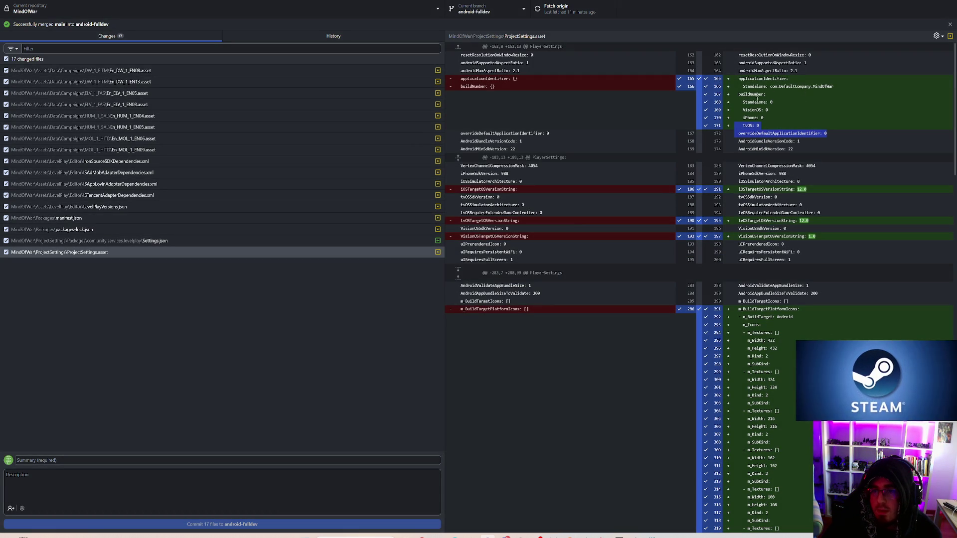
{"action": "left_click", "coordinate": [781, 141]}
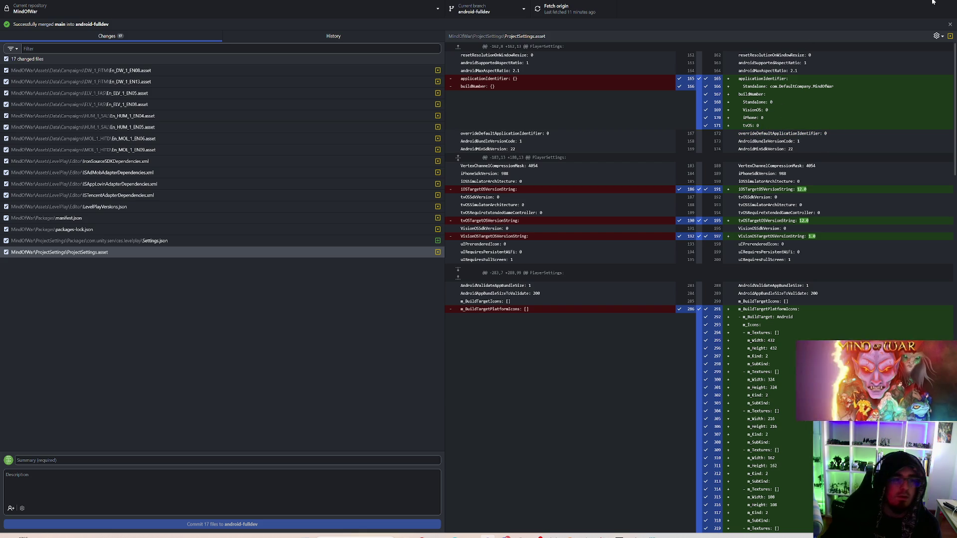
{"action": "left_click", "coordinate": [914, 2]}
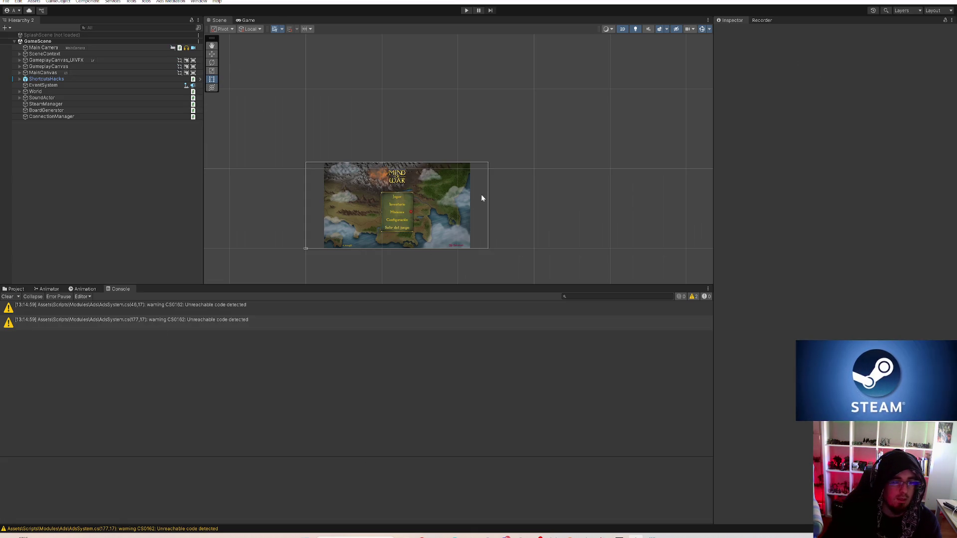
Re-centre the Scene view, briefly play-test the game, then start File > Build And Run.
{"action": "scroll", "coordinate": [482, 198], "scroll_direction": "up", "scroll_amount": 3}
{"action": "left_click_drag", "start_coordinate": [483, 143], "coordinate": [559, 38]}
{"action": "left_click", "coordinate": [466, 10]}
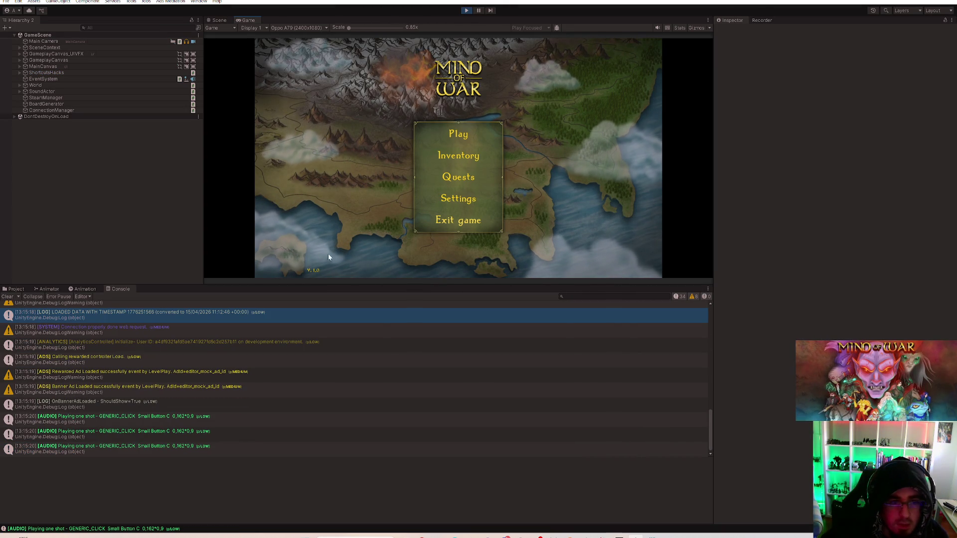
{"action": "left_click", "coordinate": [467, 11]}
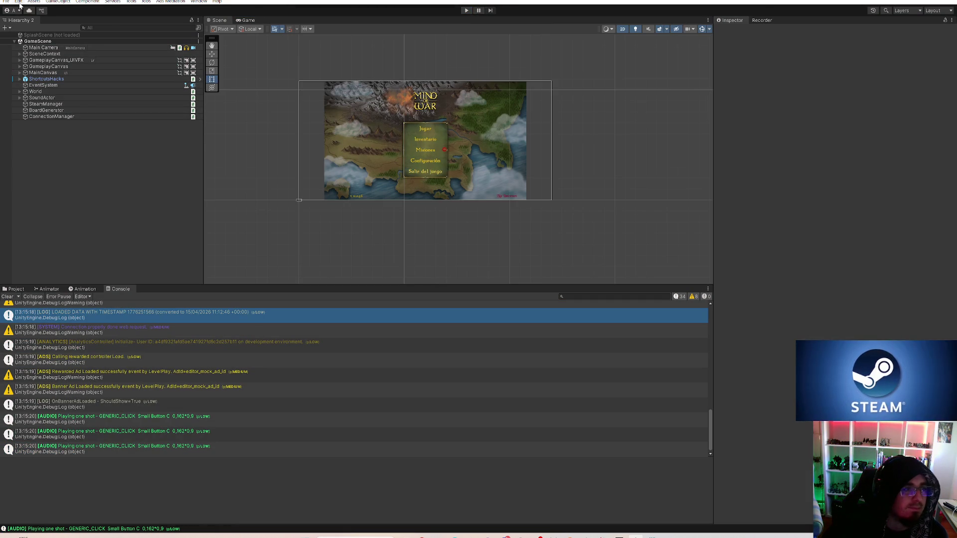
{"action": "left_click", "coordinate": [6, 1]}
{"action": "left_click", "coordinate": [27, 110]}
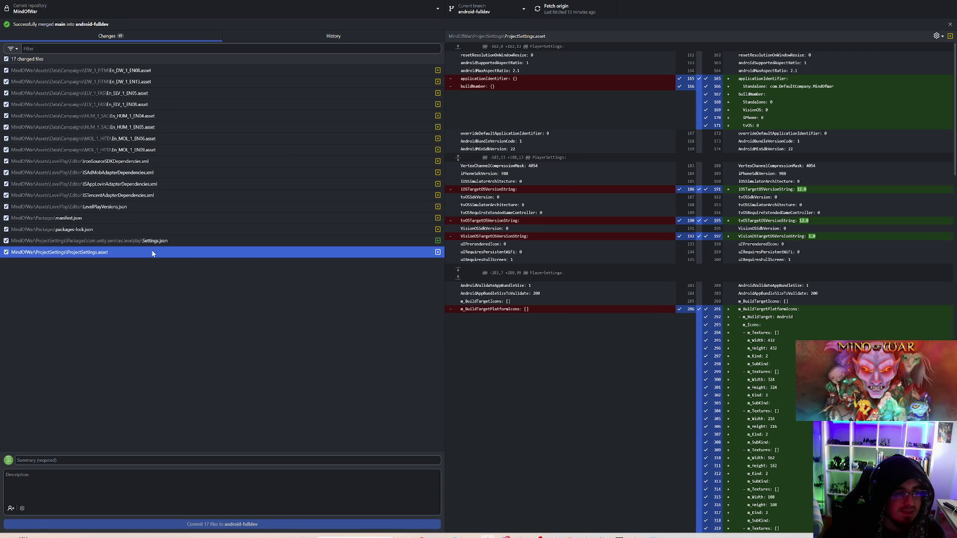
Discard all changes to ProjectSettings.asset in GitHub Desktop and confirm.
{"action": "right_click", "coordinate": [152, 251]}
{"action": "left_click", "coordinate": [165, 259]}
{"action": "left_click", "coordinate": [475, 299]}
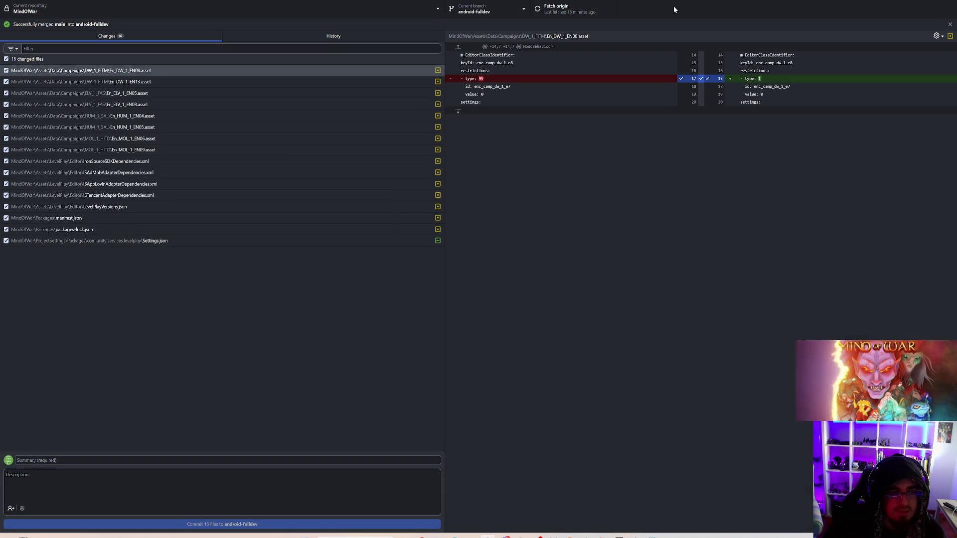
{"action": "left_click", "coordinate": [925, 4]}
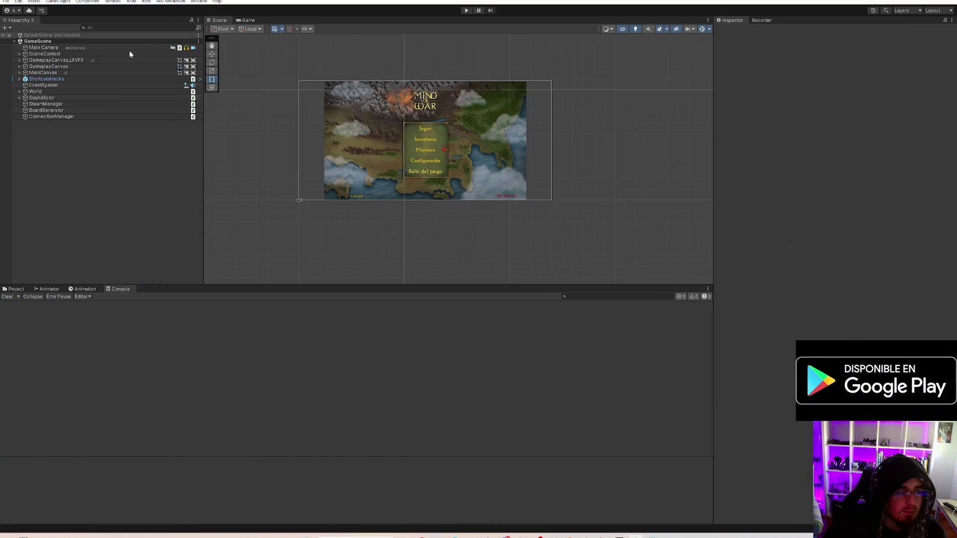
Open the Android Player Settings from Build Settings in Unity, then return to GitHub Desktop.
{"action": "left_click", "coordinate": [6, 2]}
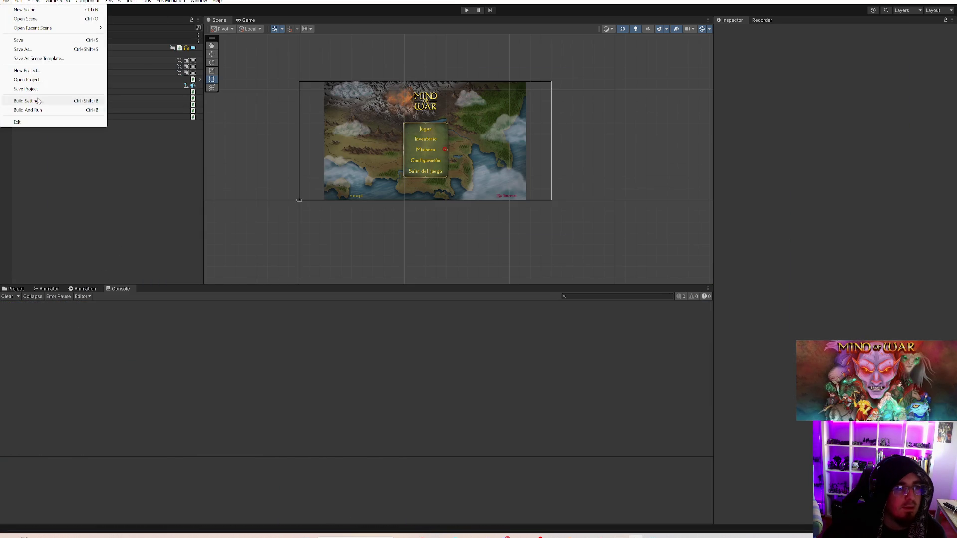
{"action": "left_click", "coordinate": [34, 100]}
{"action": "left_click", "coordinate": [27, 522]}
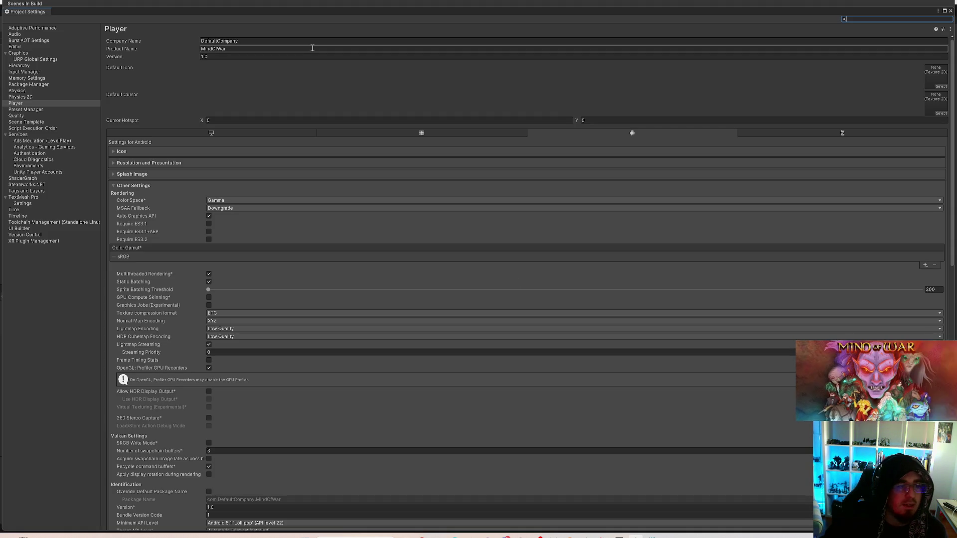
{"action": "scroll", "coordinate": [533, 268], "scroll_direction": "down", "scroll_amount": 5}
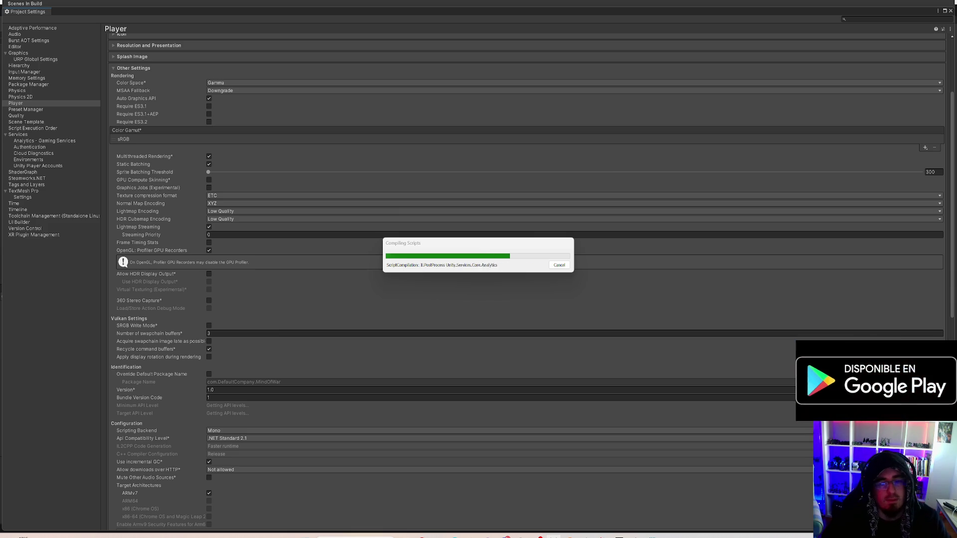
{"action": "key", "text": "alt+Tab"}
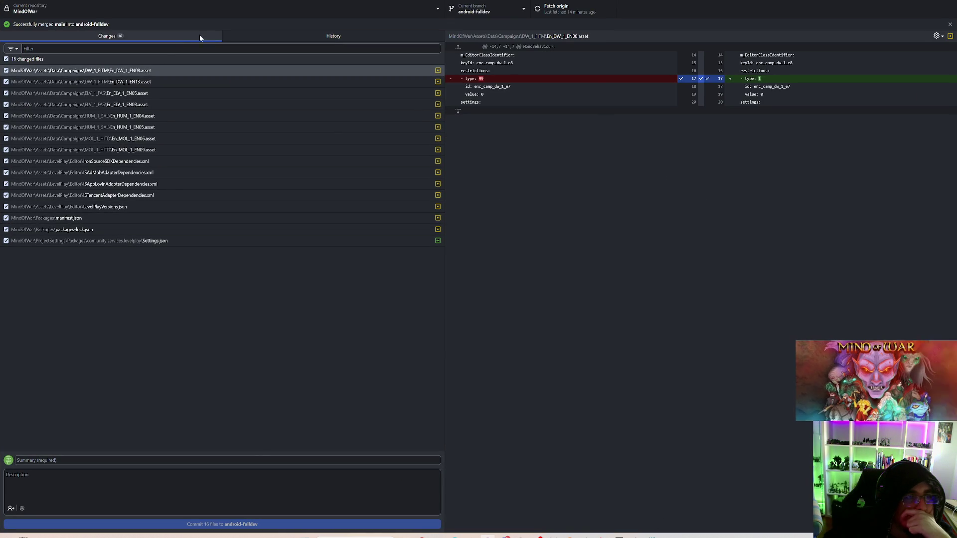
In History, review the ProjectSettings.asset diff of the latest merge commit.
{"action": "left_click", "coordinate": [263, 34]}
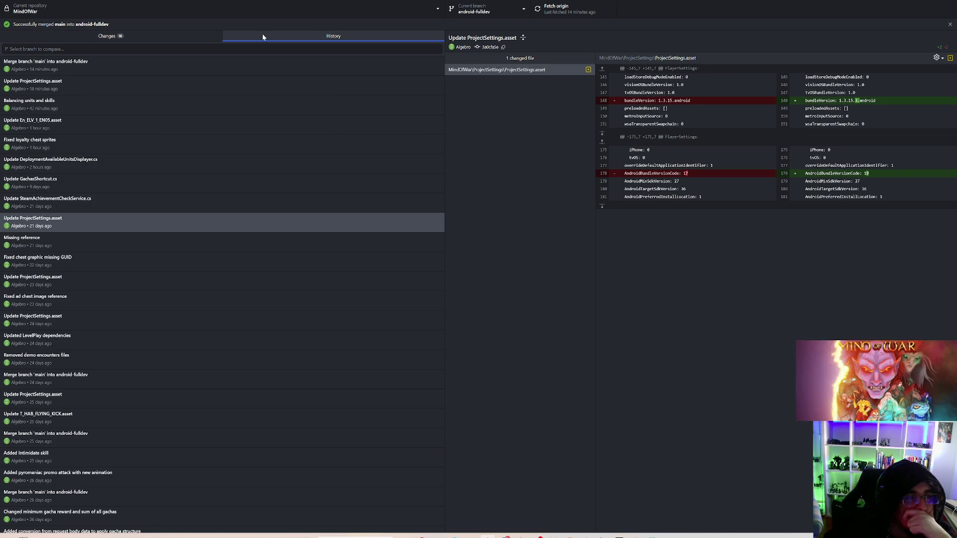
{"action": "left_click", "coordinate": [65, 65]}
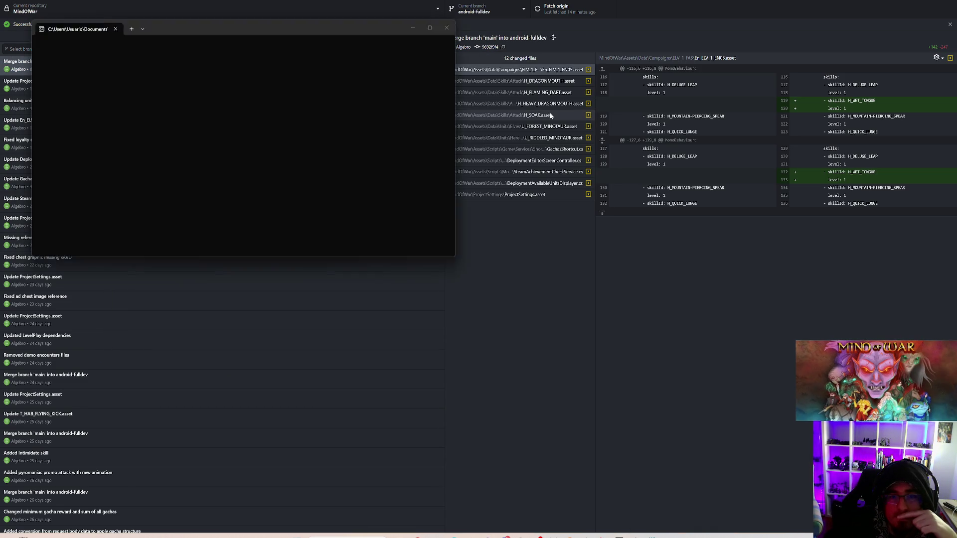
{"action": "left_click", "coordinate": [562, 194]}
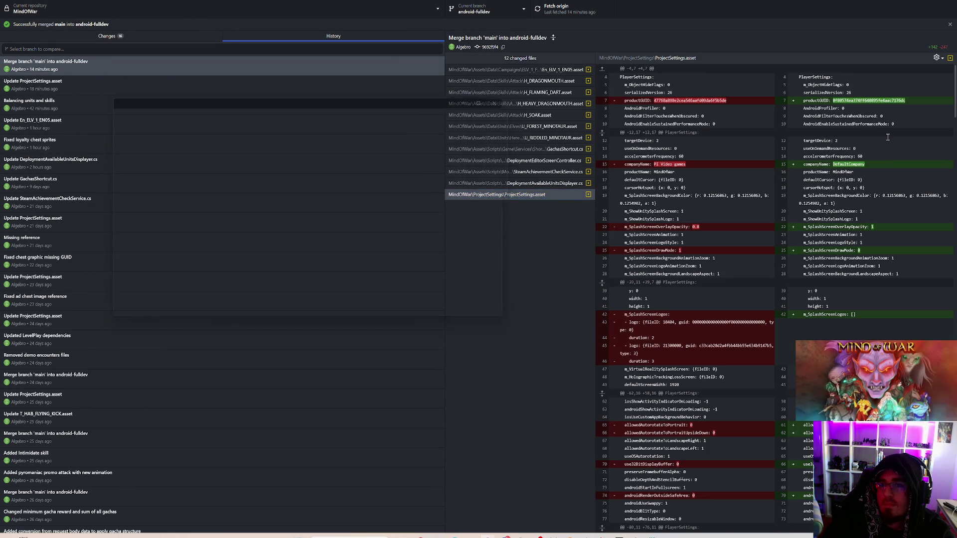
{"action": "scroll", "coordinate": [788, 245], "scroll_direction": "down", "scroll_amount": 3}
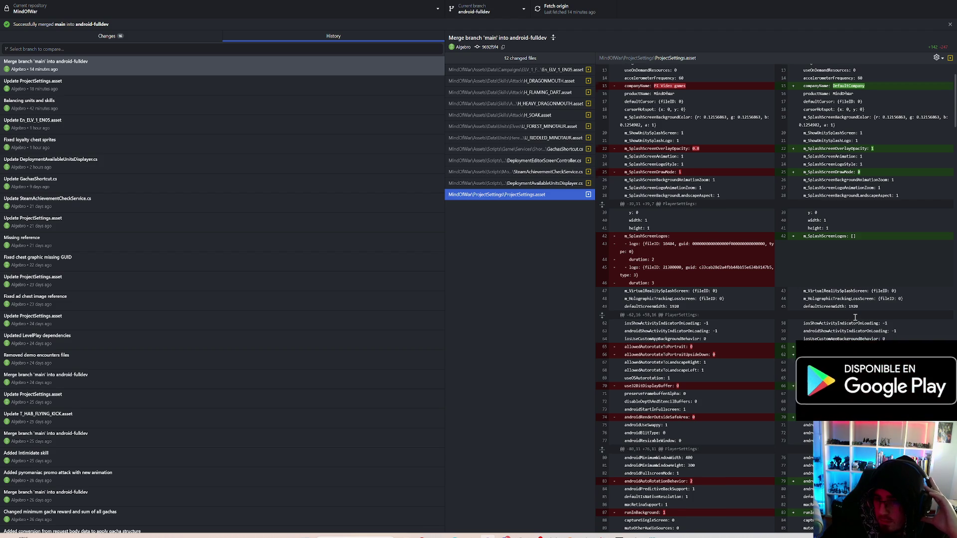
{"action": "scroll", "coordinate": [855, 318], "scroll_direction": "up", "scroll_amount": 3}
{"action": "scroll", "coordinate": [856, 315], "scroll_direction": "down", "scroll_amount": 15}
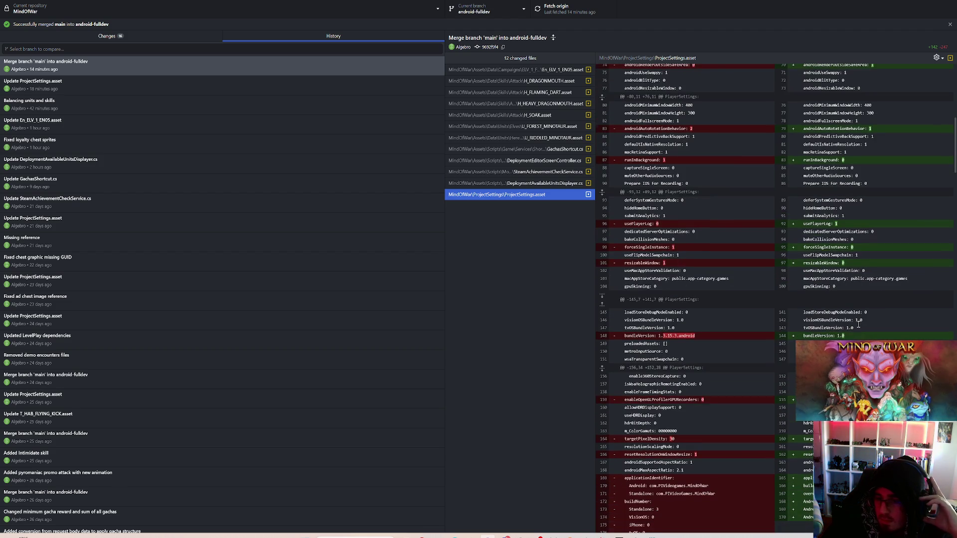
{"action": "scroll", "coordinate": [859, 325], "scroll_direction": "down", "scroll_amount": 20}
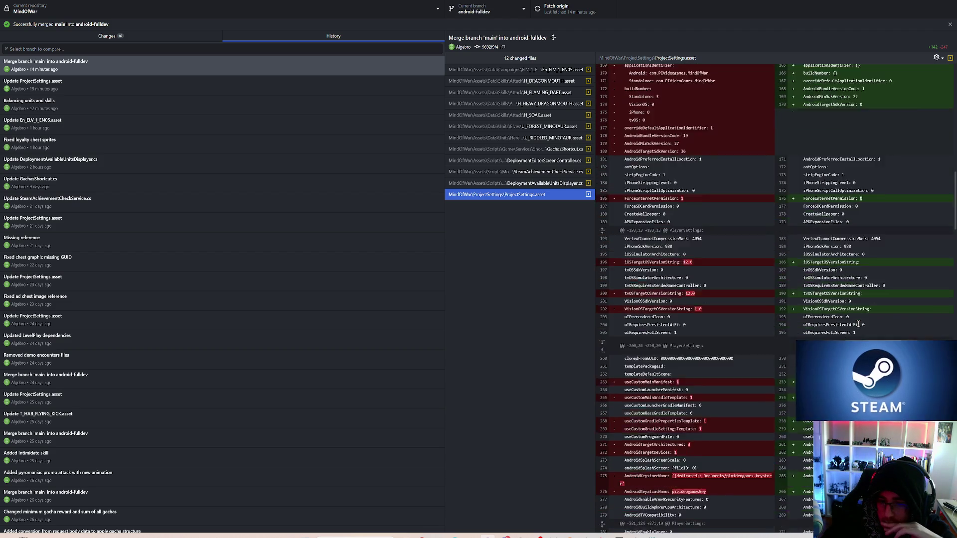
{"action": "scroll", "coordinate": [859, 325], "scroll_direction": "down", "scroll_amount": 10}
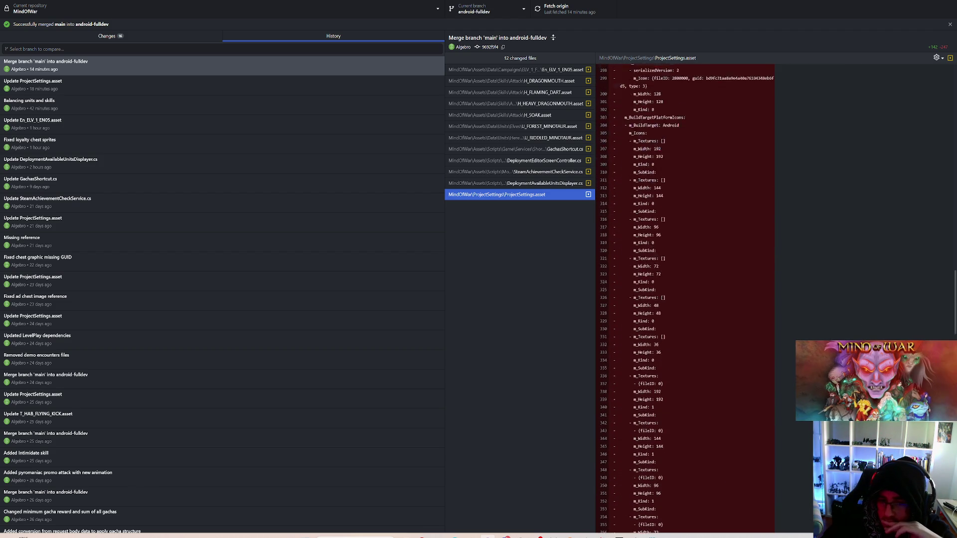
{"action": "scroll", "coordinate": [798, 299], "scroll_direction": "up", "scroll_amount": 10}
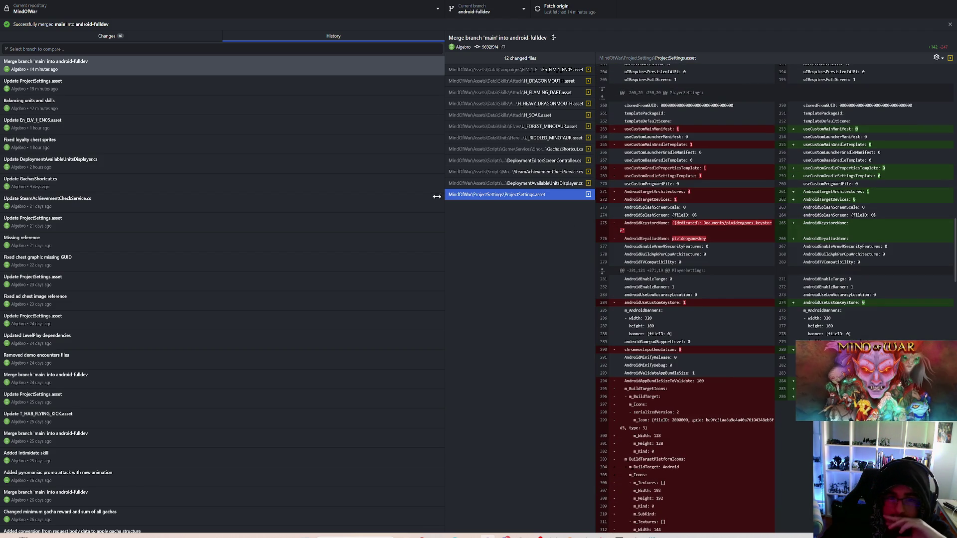
Select the 18-minutes-ago Update ProjectSettings.asset commit and bring up its actions menu.
{"action": "right_click", "coordinate": [492, 194]}
{"action": "key", "text": "Escape"}
{"action": "scroll", "coordinate": [698, 300], "scroll_direction": "up", "scroll_amount": 20}
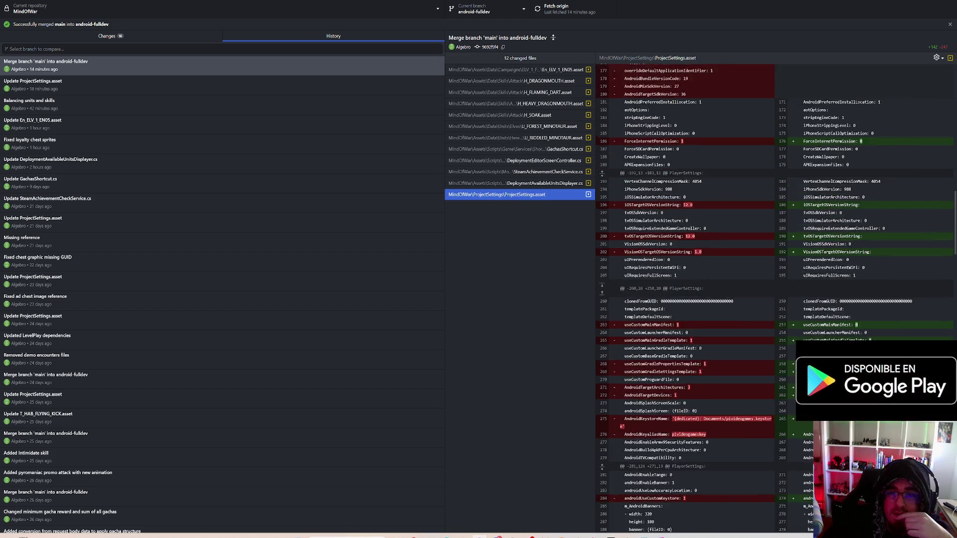
{"action": "scroll", "coordinate": [698, 299], "scroll_direction": "up", "scroll_amount": 5}
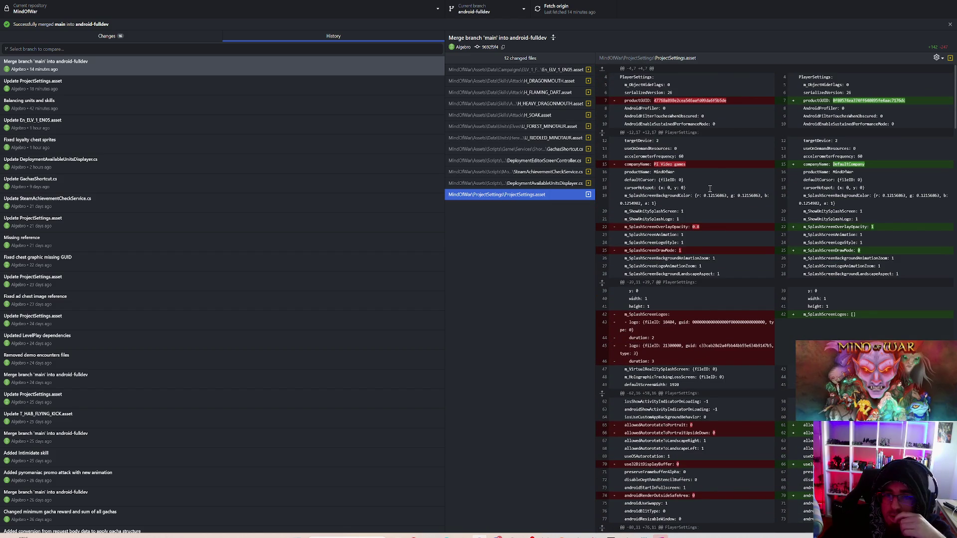
{"action": "right_click", "coordinate": [496, 198]}
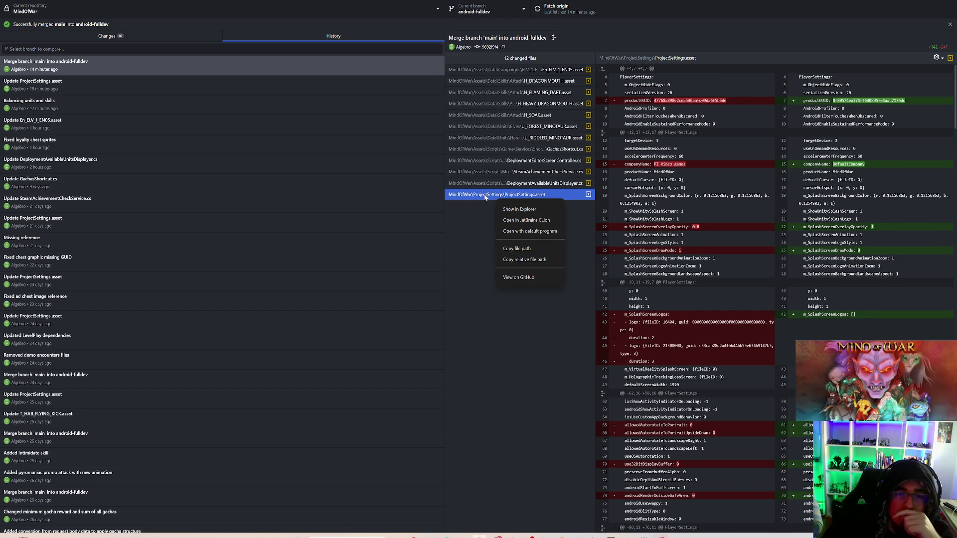
{"action": "key", "text": "Escape"}
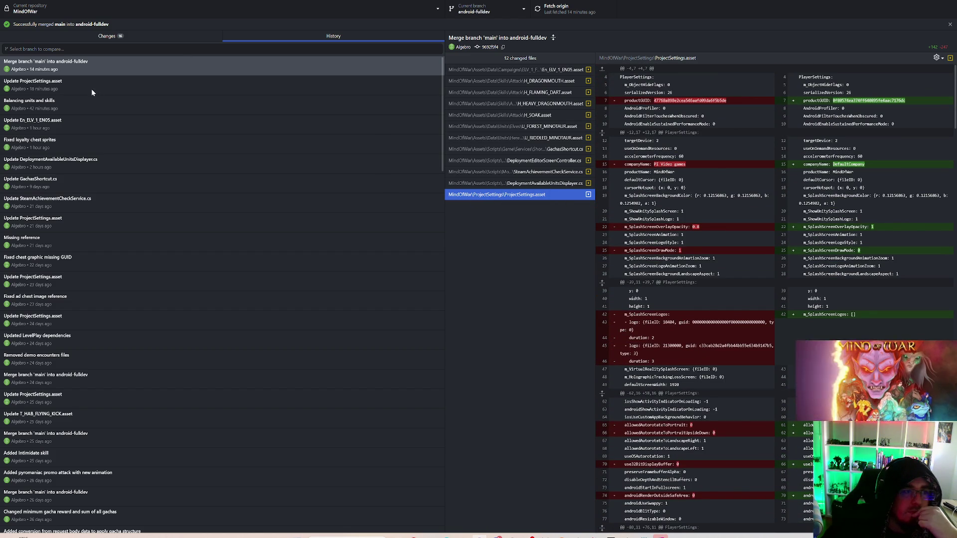
{"action": "left_click", "coordinate": [100, 81]}
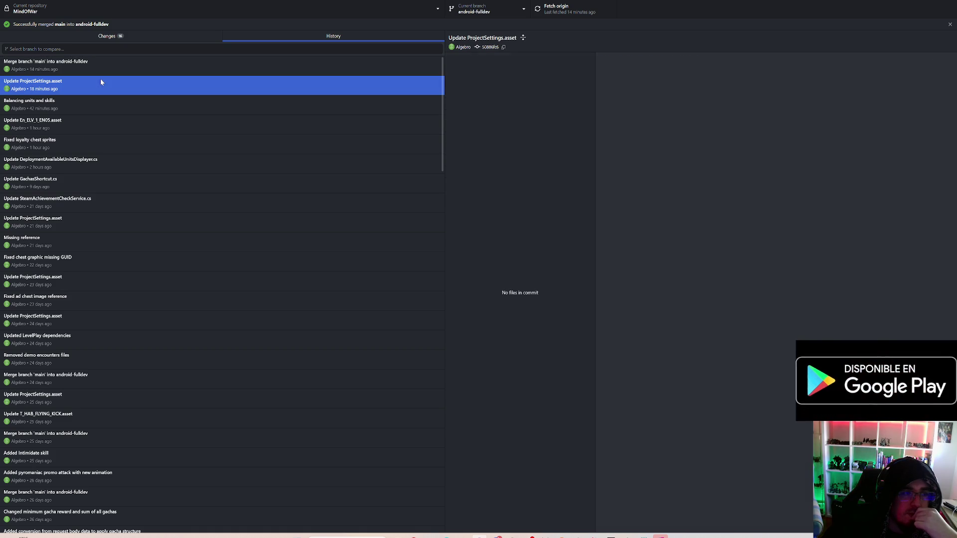
{"action": "right_click", "coordinate": [92, 85]}
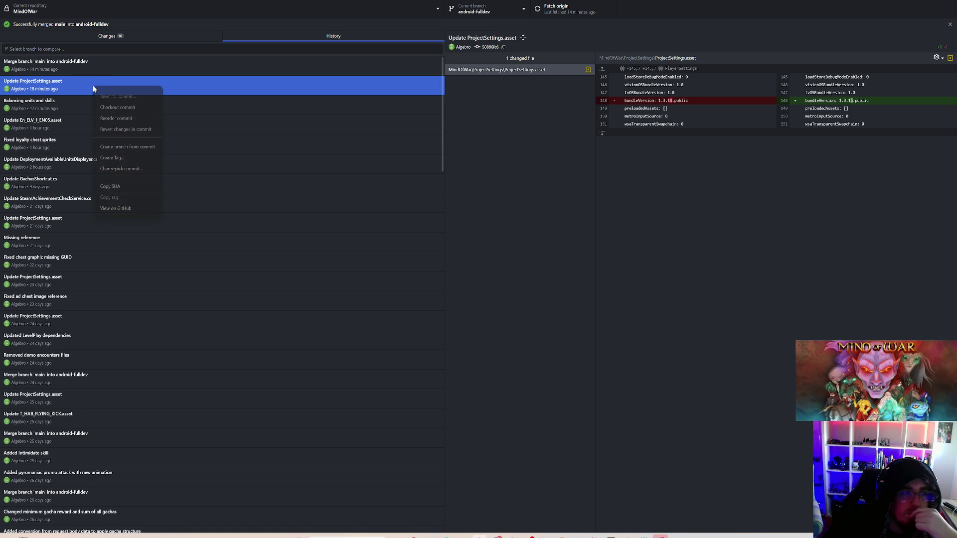
Cancel the pending commit checkout and return to the uncommitted Changes list.
{"action": "left_click", "coordinate": [125, 108]}
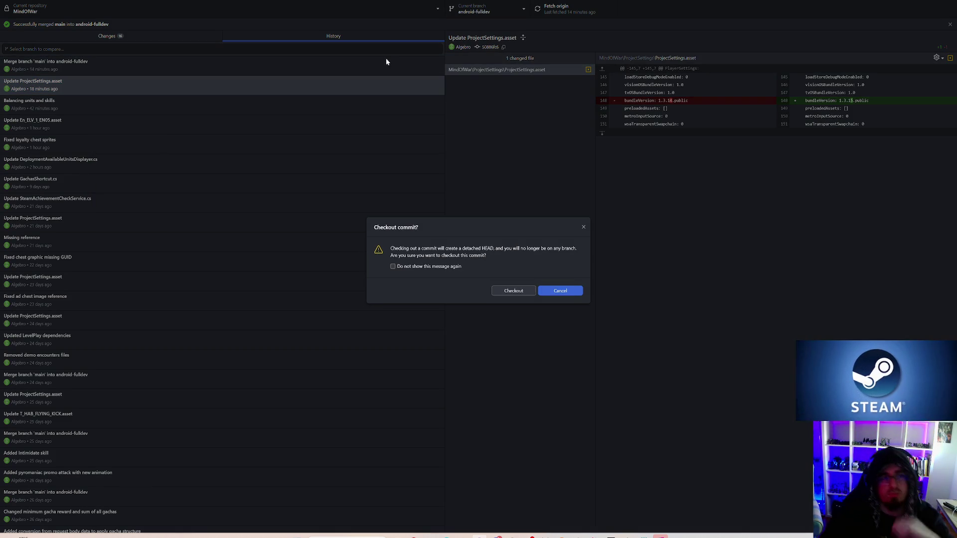
{"action": "left_click", "coordinate": [554, 292]}
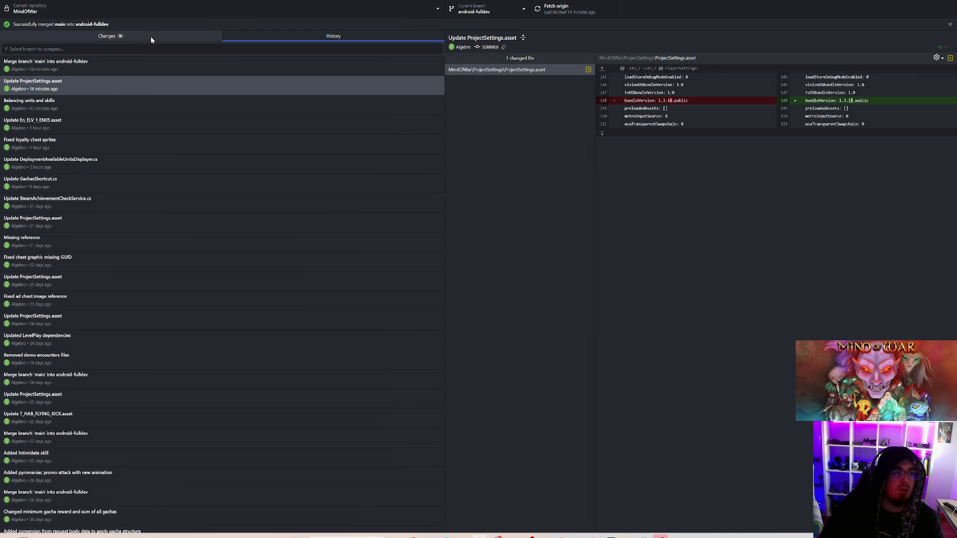
{"action": "left_click", "coordinate": [151, 37]}
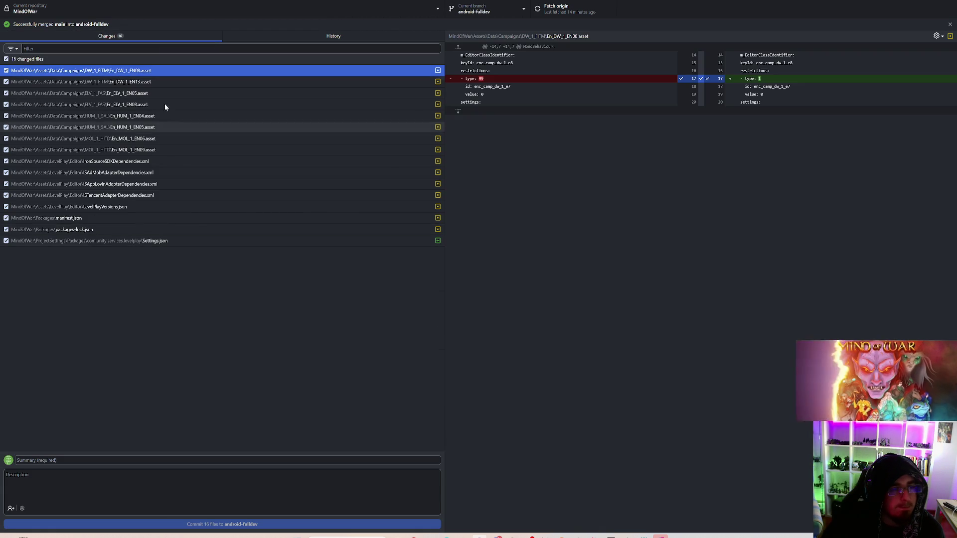
Stash all 16 uncommitted changes on android-fulldev via Branch > Stash all changes, then fetch origin.
{"action": "left_click", "coordinate": [82, 1]}
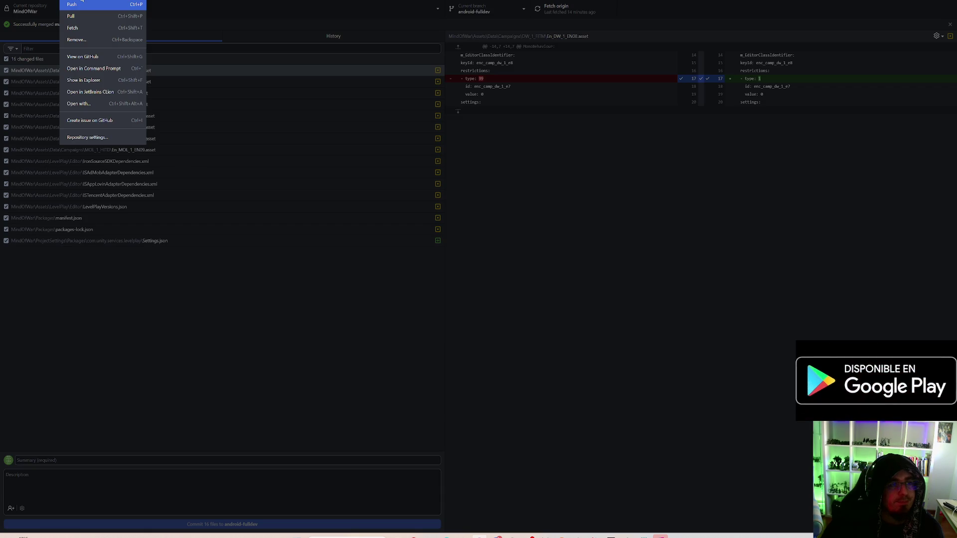
{"action": "key", "text": "Right"}
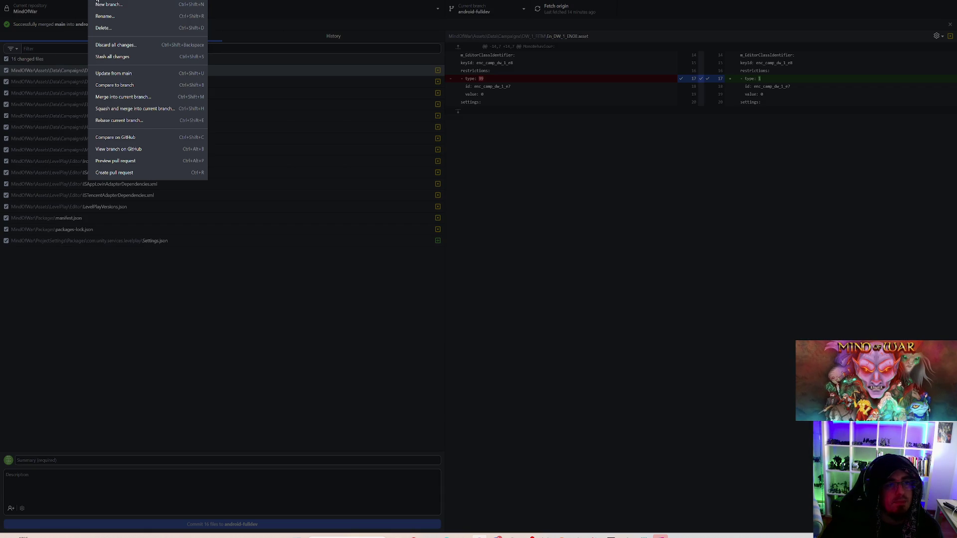
{"action": "left_click", "coordinate": [127, 58]}
{"action": "left_click", "coordinate": [559, 9]}
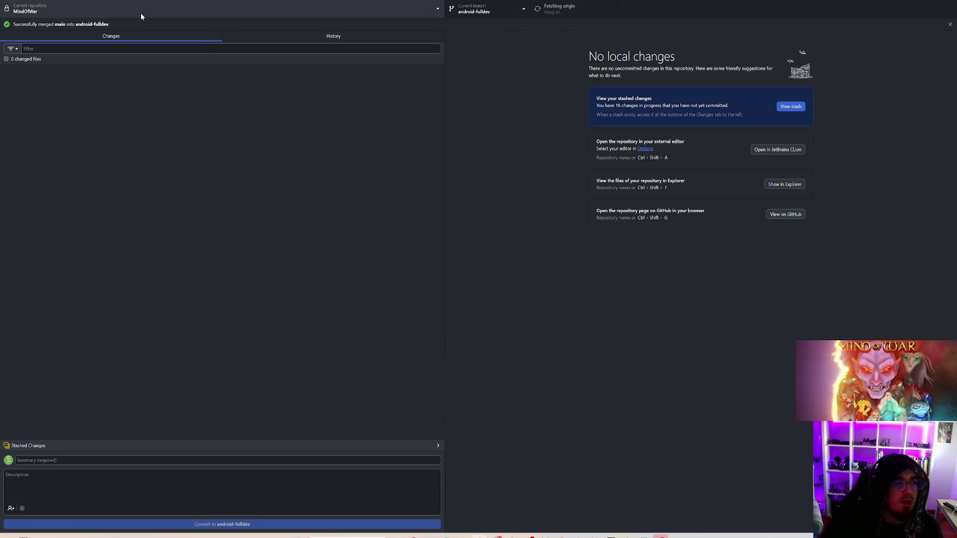
Check out the 'Update ProjectSettings.asset' commit from History as a detached HEAD, then minimize GitHub Desktop.
{"action": "left_click", "coordinate": [283, 37]}
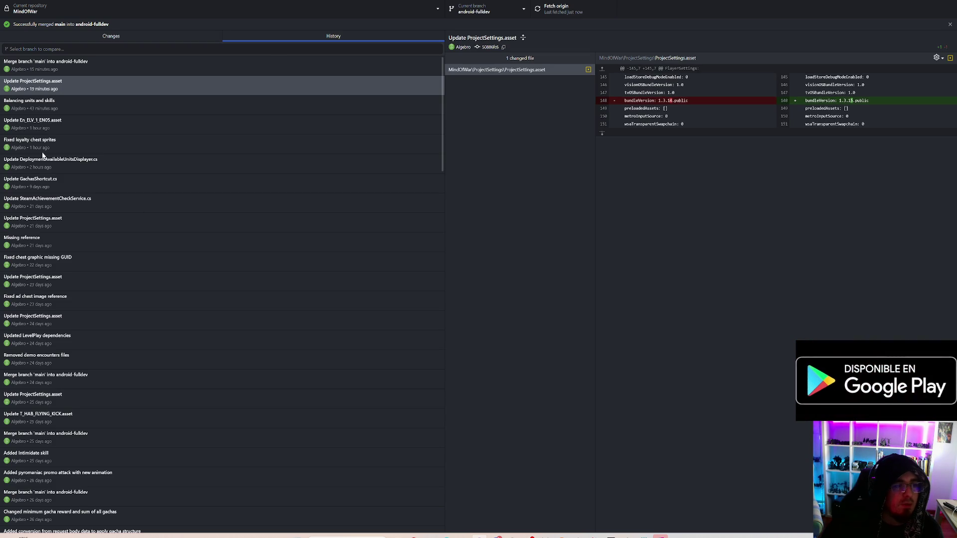
{"action": "left_click", "coordinate": [78, 106]}
{"action": "left_click", "coordinate": [77, 85]}
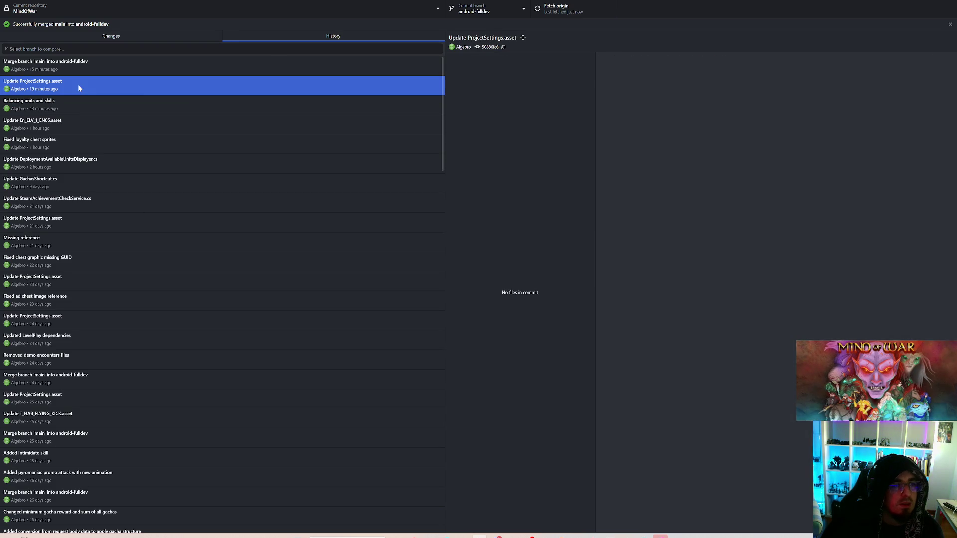
{"action": "right_click", "coordinate": [78, 86]}
{"action": "left_click", "coordinate": [108, 107]}
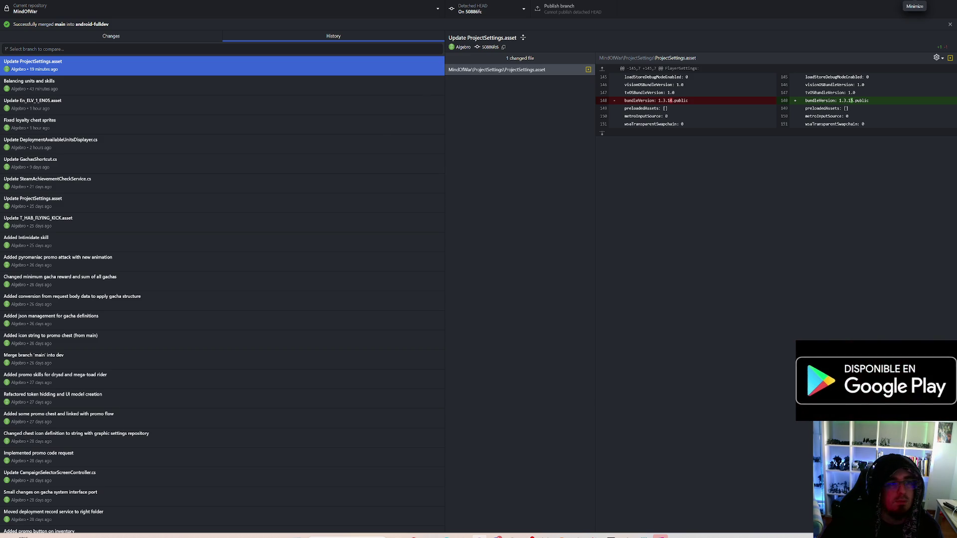
{"action": "left_click", "coordinate": [919, 6]}
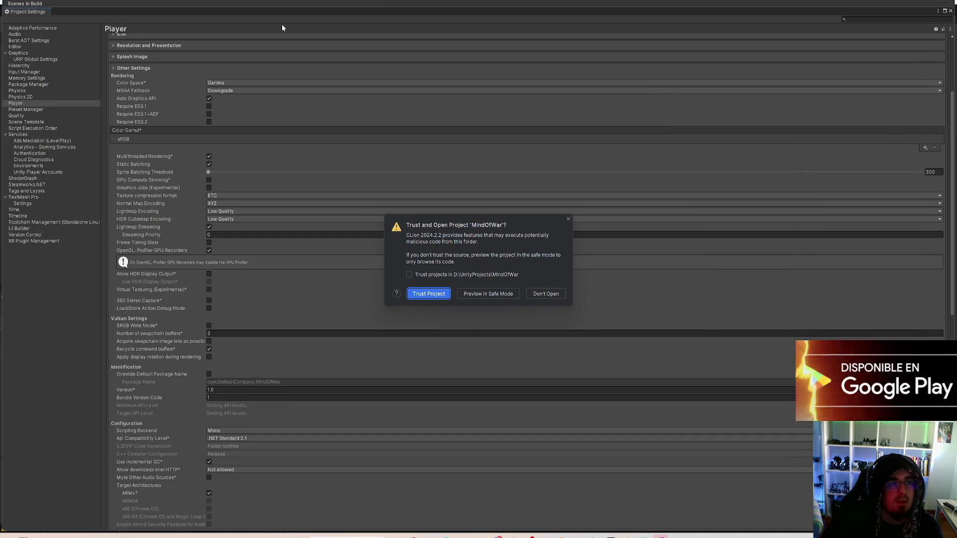
Trust the MindOfWar project in CLion, cancel the exit prompt, and maximize the editor.
{"action": "left_click", "coordinate": [428, 294]}
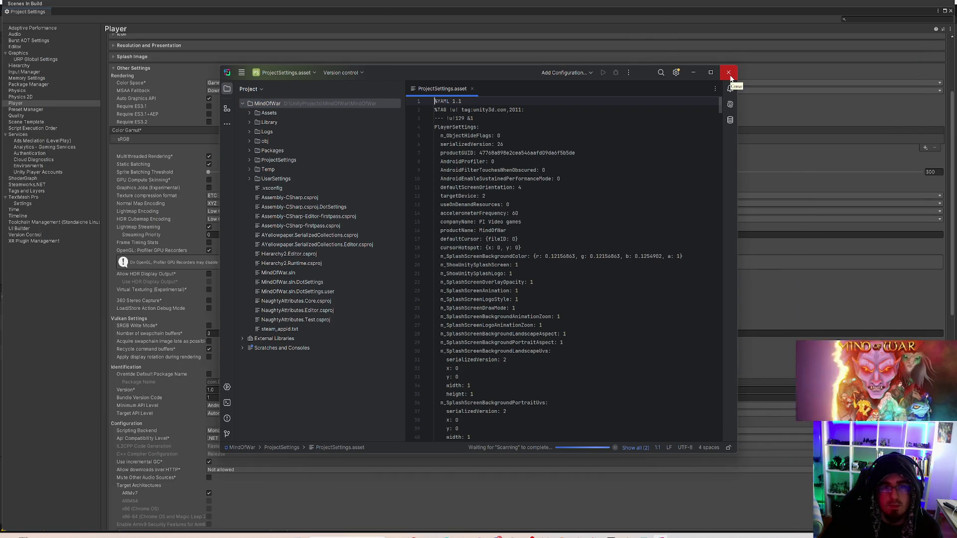
{"action": "left_click", "coordinate": [730, 75]}
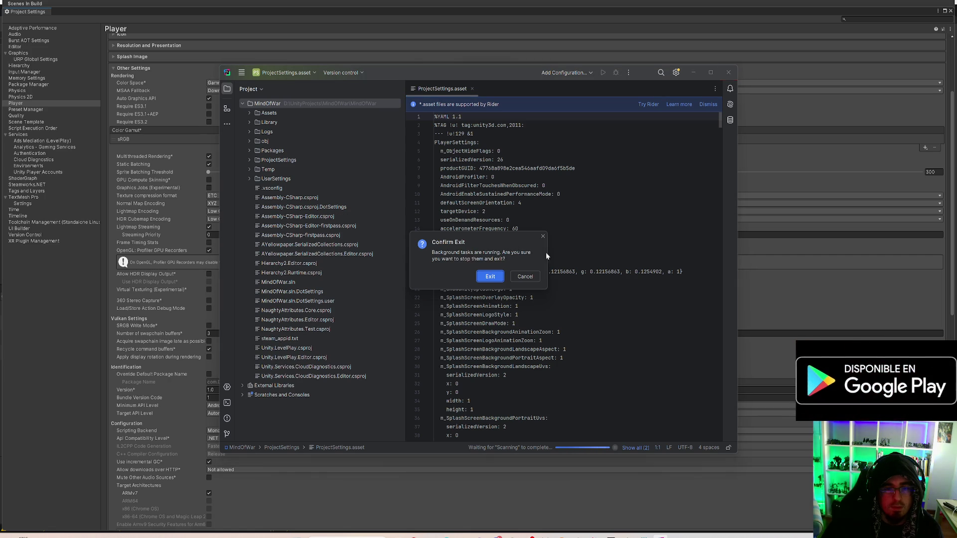
{"action": "left_click", "coordinate": [524, 276]}
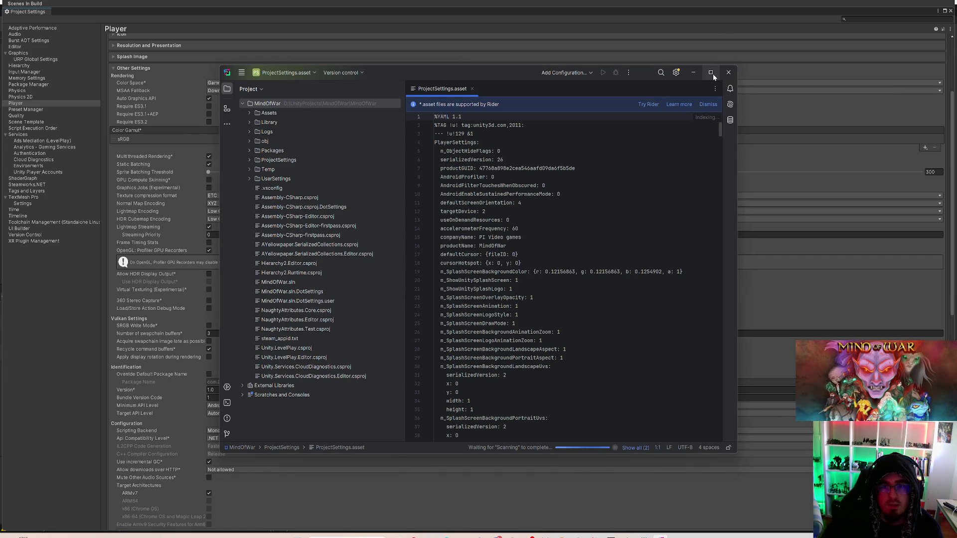
{"action": "left_click", "coordinate": [713, 74]}
Look through the checked-out ProjectSettings.asset in CLion, then return to Unity.
{"action": "scroll", "coordinate": [532, 233], "scroll_direction": "down", "scroll_amount": 15}
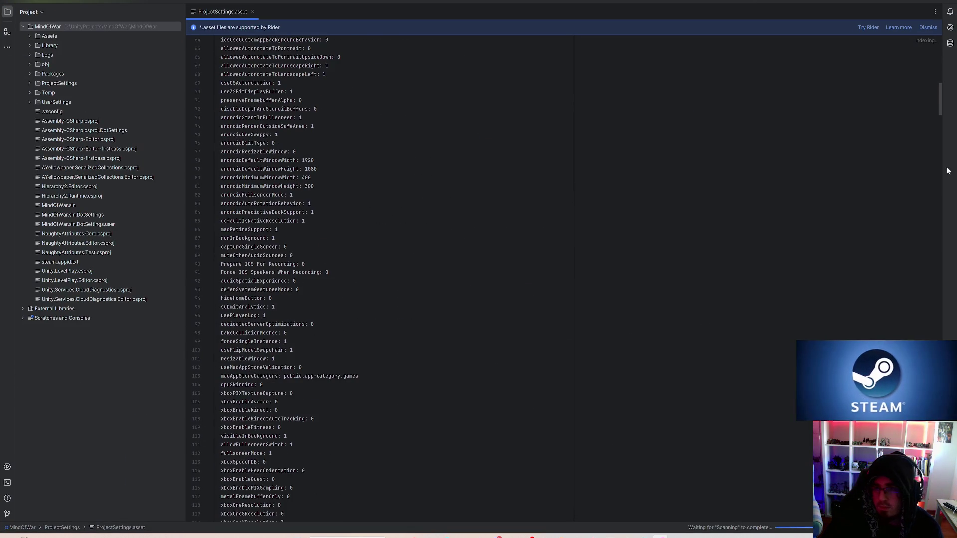
{"action": "left_click_drag", "start_coordinate": [942, 108], "coordinate": [941, 519]}
{"action": "mouse_move", "coordinate": [368, 486]}
{"action": "left_mouse_down"}
{"action": "mouse_move", "coordinate": [368, 309]}
{"action": "mouse_move", "coordinate": [342, 274]}
{"action": "mouse_move", "coordinate": [386, 263]}
{"action": "mouse_move", "coordinate": [456, 188]}
{"action": "mouse_move", "coordinate": [509, 69]}
{"action": "left_mouse_up"}
{"action": "scroll", "coordinate": [725, 113], "scroll_direction": "up", "scroll_amount": 10}
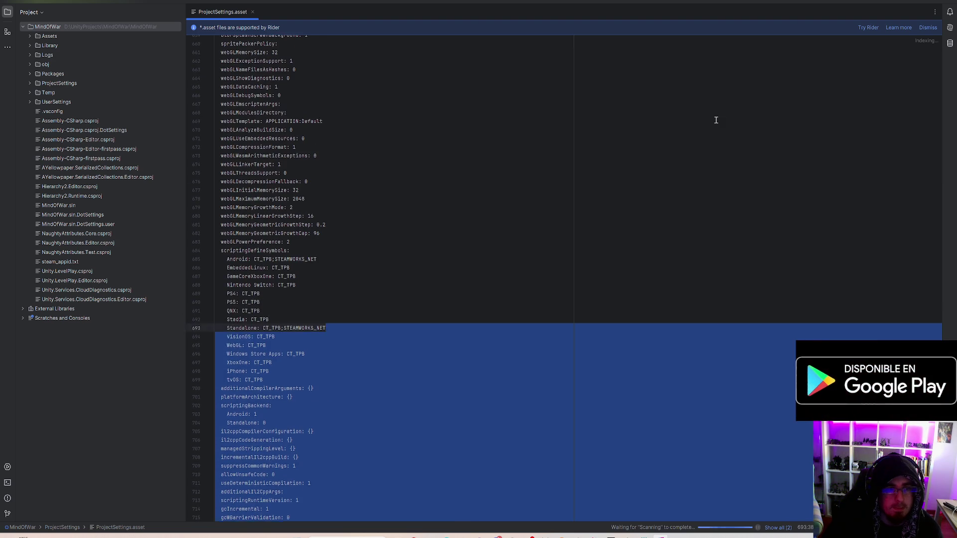
{"action": "left_click", "coordinate": [716, 120]}
{"action": "key", "text": "alt+Tab"}
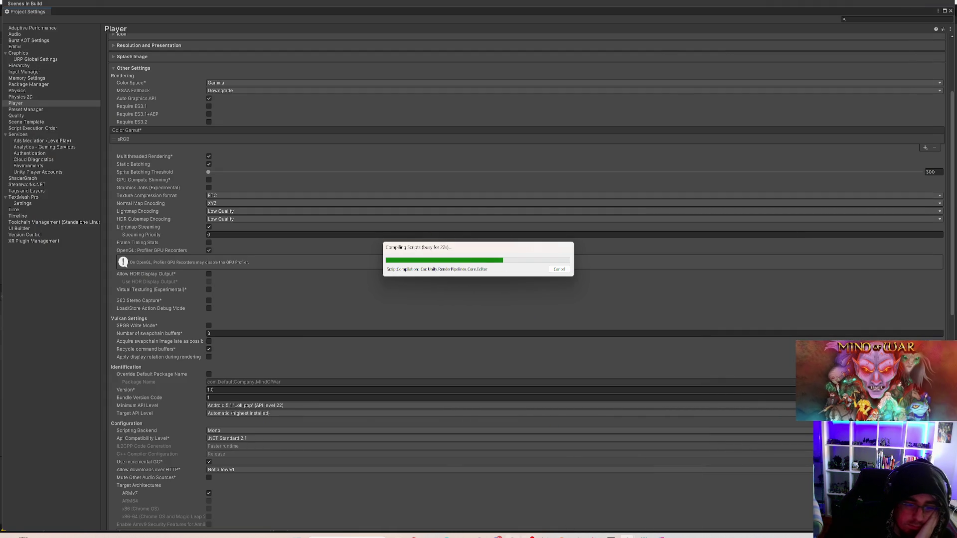
Select all four changed files in GitHub Desktop and request discarding their changes.
{"action": "left_click", "coordinate": [476, 536]}
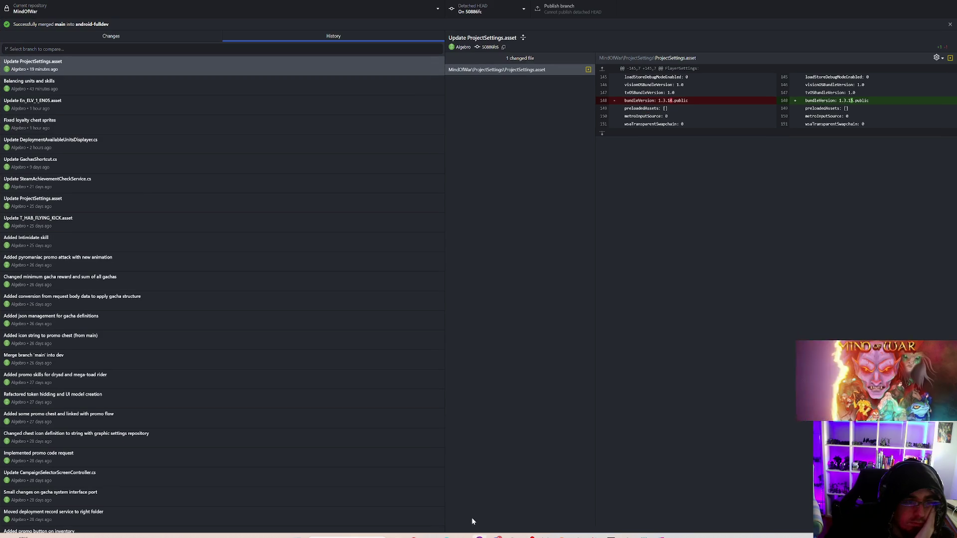
{"action": "left_click", "coordinate": [144, 34]}
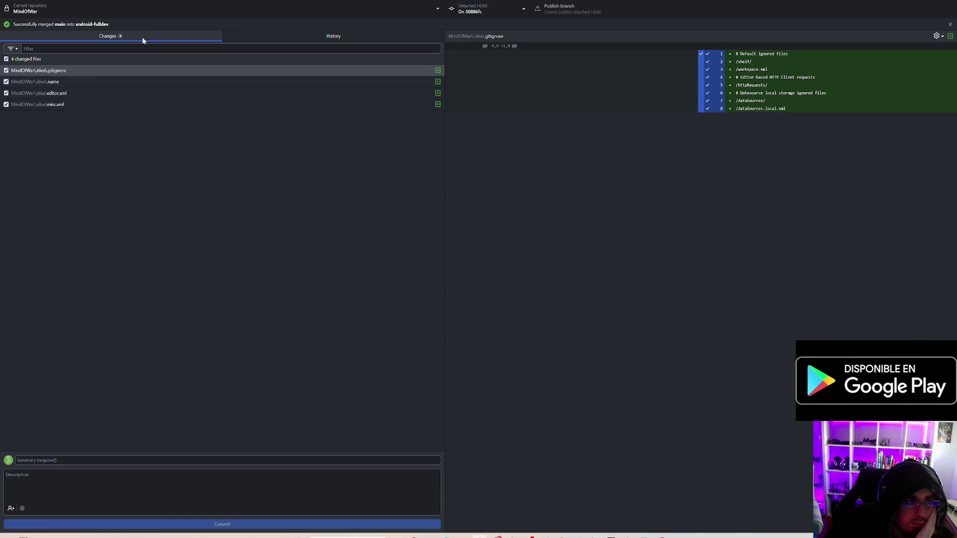
{"action": "left_click", "coordinate": [86, 71]}
{"action": "key", "text": "ctrl+a"}
{"action": "key", "text": "ctrl+shift+BackSpace"}
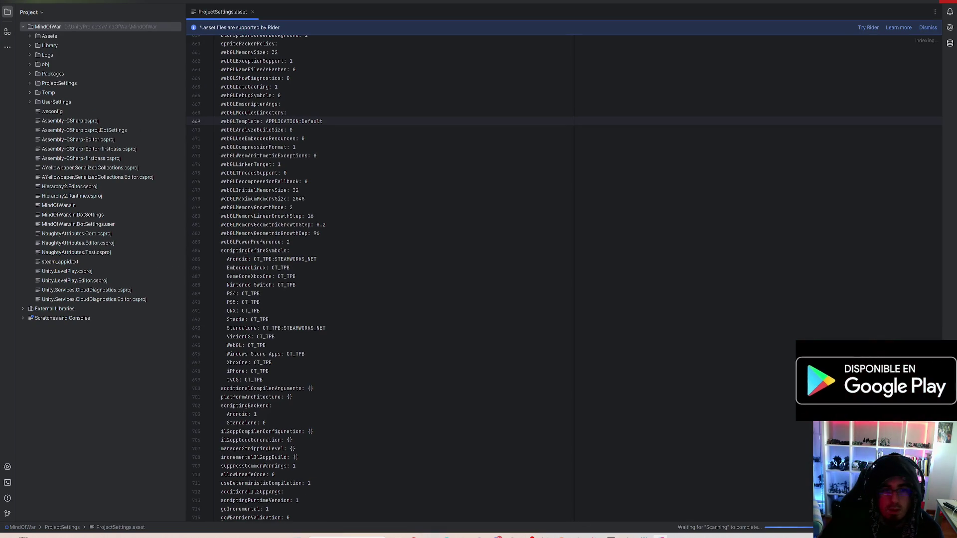
Quit Rider and reload the scene changed on disk in Unity.
{"action": "left_click", "coordinate": [947, 2]}
{"action": "left_click", "coordinate": [490, 278]}
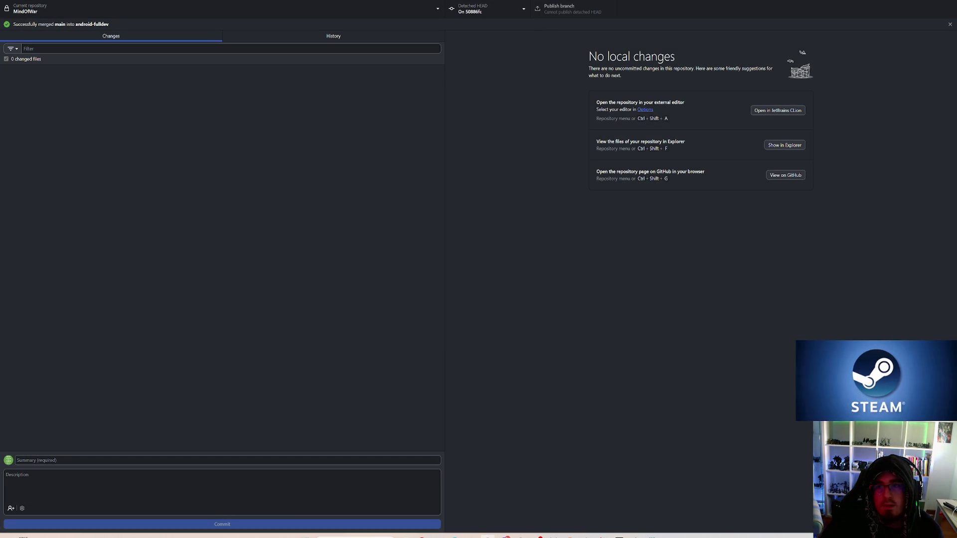
{"action": "key", "text": "alt+Tab"}
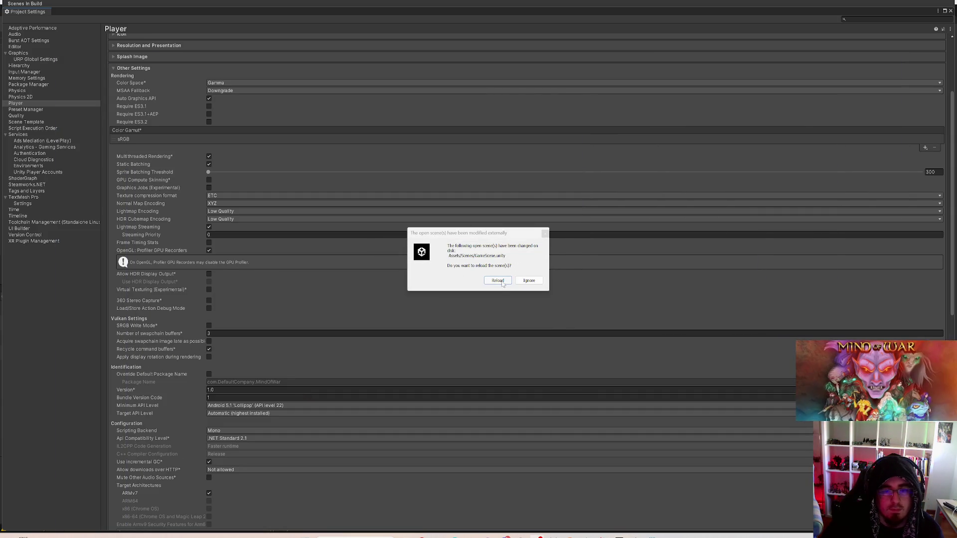
{"action": "left_click", "coordinate": [501, 283]}
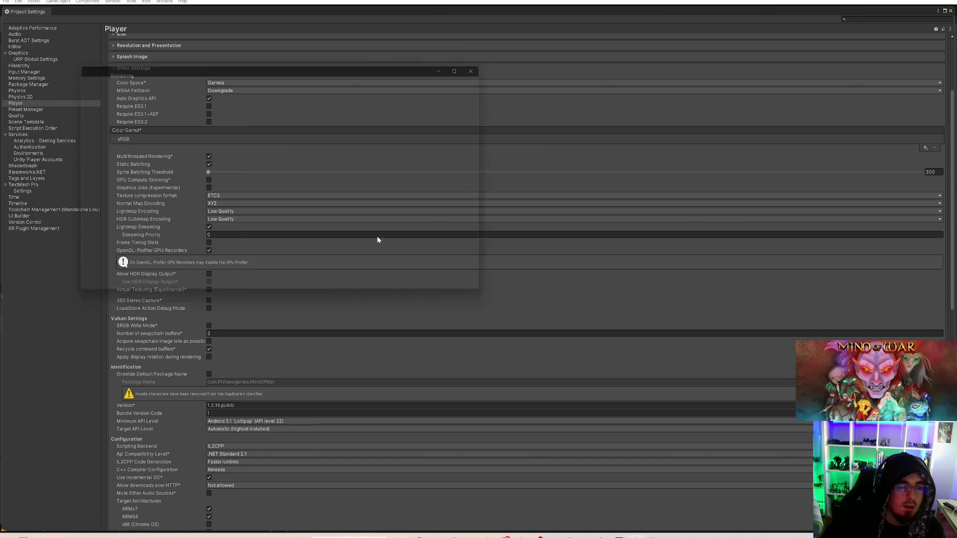
Discard the three remaining .idea XML file changes, confirm, and switch back to Unity.
{"action": "left_click", "coordinate": [485, 537]}
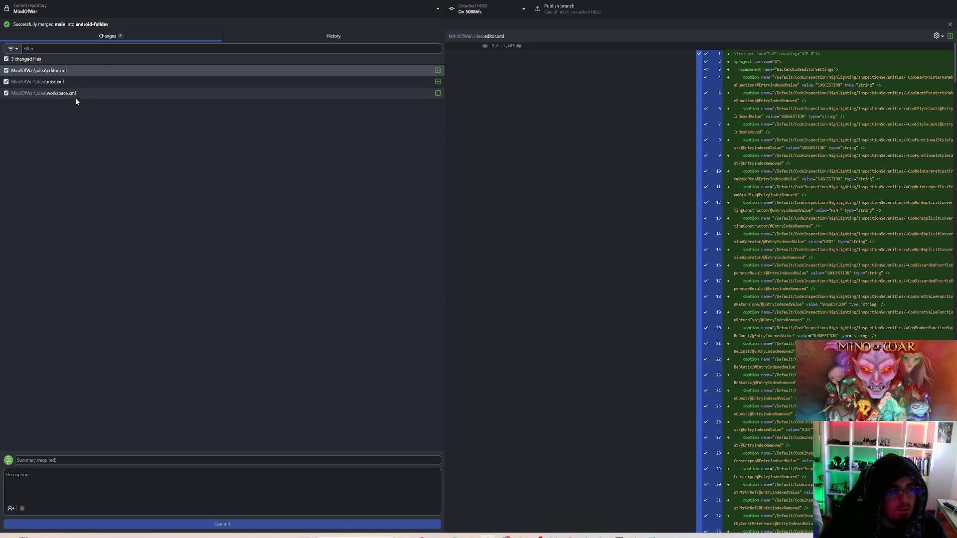
{"action": "left_click", "coordinate": [72, 94], "text": "shift"}
{"action": "right_click", "coordinate": [70, 94]}
{"action": "left_click", "coordinate": [122, 104]}
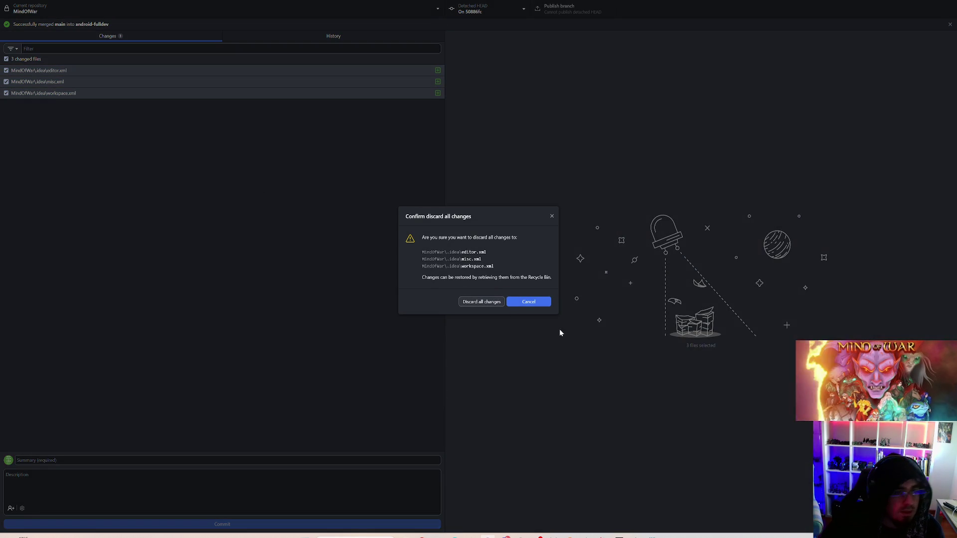
{"action": "left_click", "coordinate": [462, 303]}
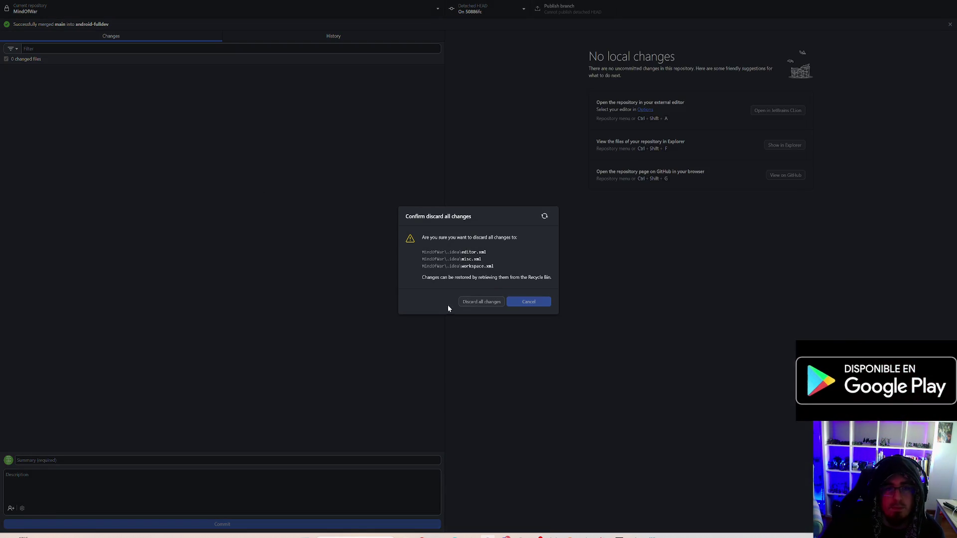
{"action": "key", "text": "alt+Tab"}
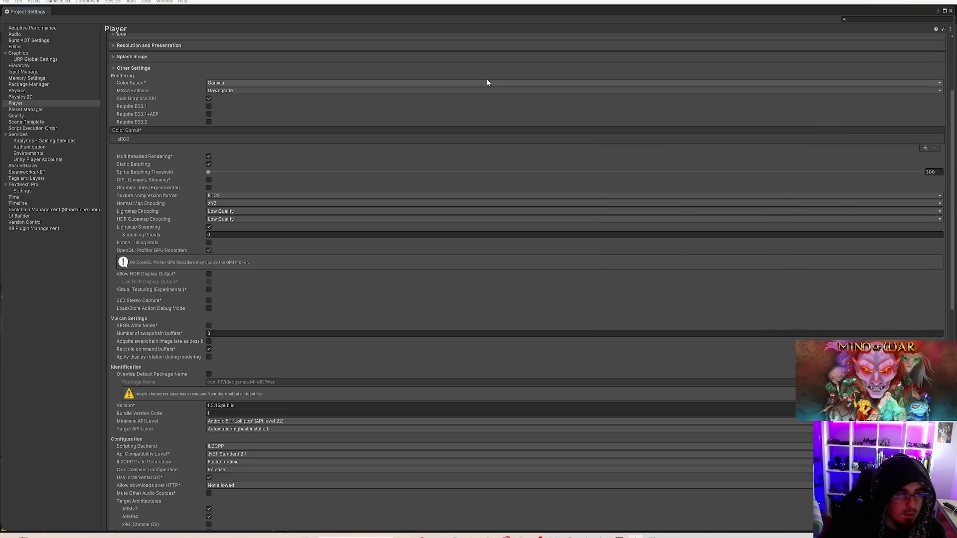
Close Project Settings and reveal the project's Assets folder in File Explorer.
{"action": "left_click", "coordinate": [952, 10]}
{"action": "left_click", "coordinate": [21, 290]}
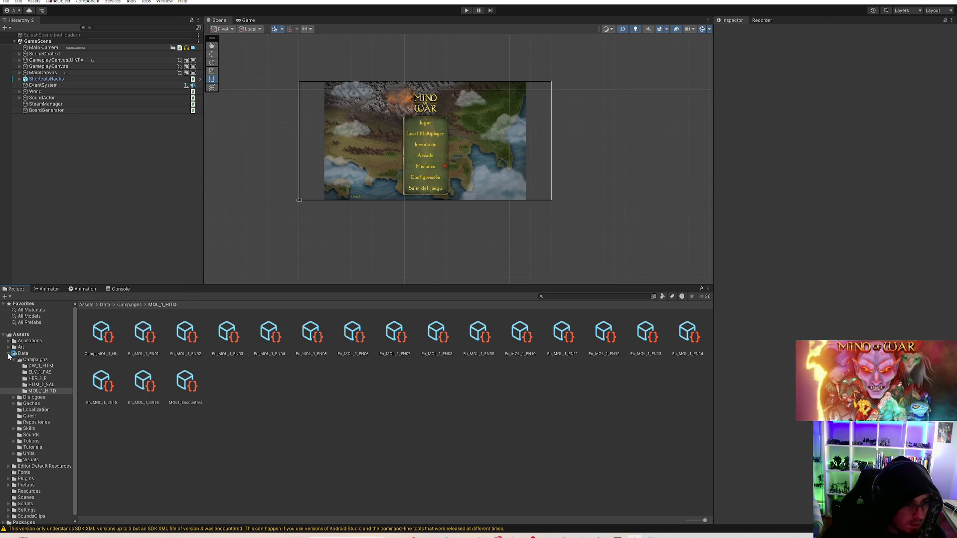
{"action": "left_click", "coordinate": [9, 353]}
{"action": "left_click", "coordinate": [21, 335]}
{"action": "right_click", "coordinate": [17, 335]}
{"action": "left_click", "coordinate": [15, 336]}
{"action": "right_click", "coordinate": [15, 335]}
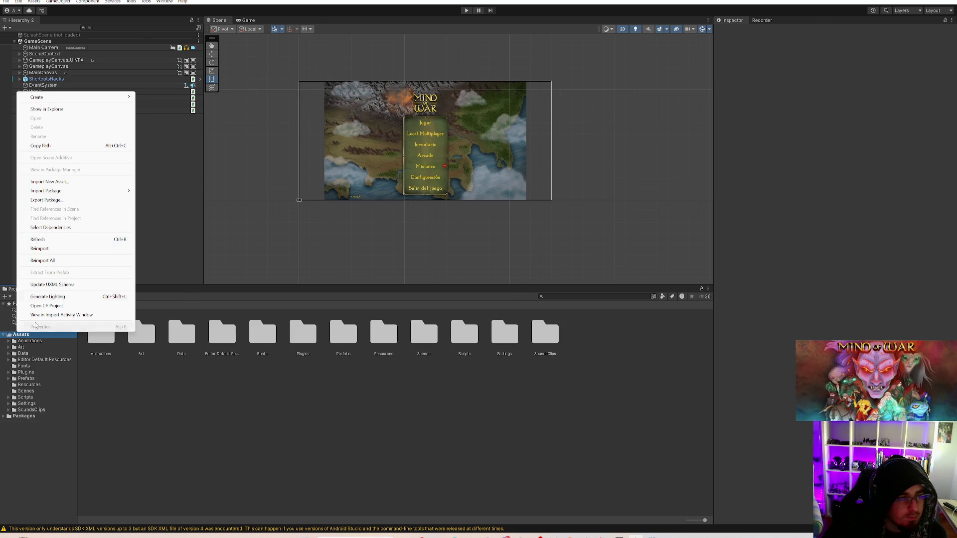
{"action": "left_click", "coordinate": [65, 109]}
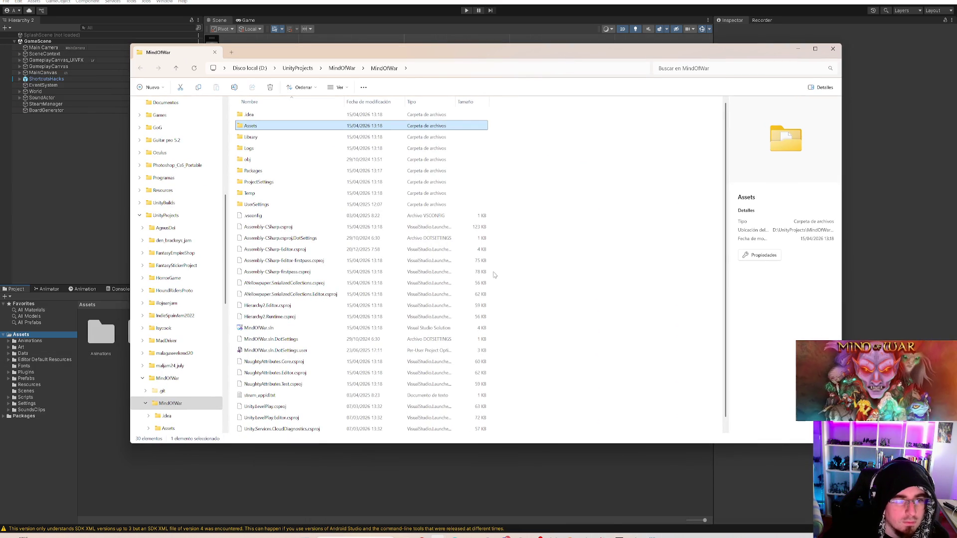
Copy ProjectSettings.asset from the ProjectSettings folder and paste it at the root of Disco local (D:).
{"action": "scroll", "coordinate": [551, 341], "scroll_direction": "up", "scroll_amount": 1}
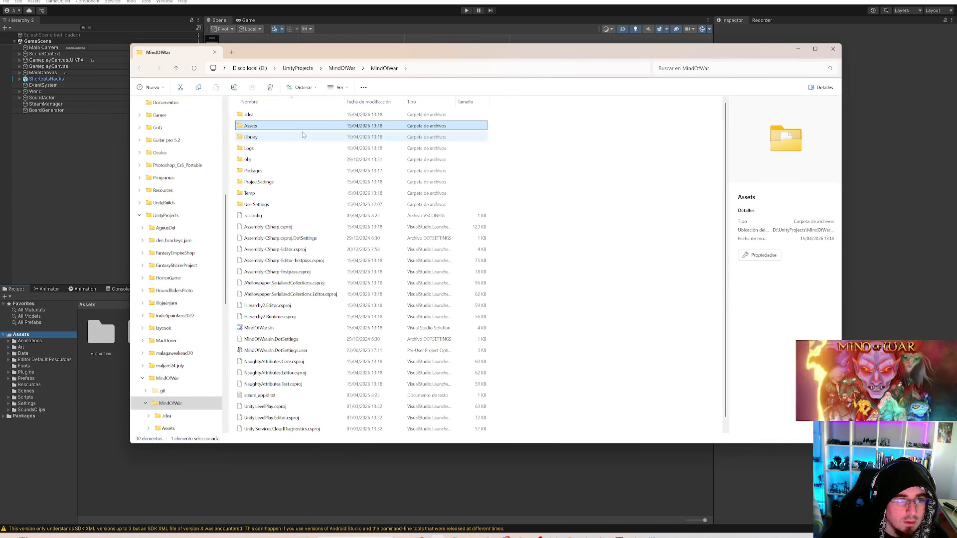
{"action": "left_click", "coordinate": [262, 182]}
{"action": "double_click", "coordinate": [261, 182]}
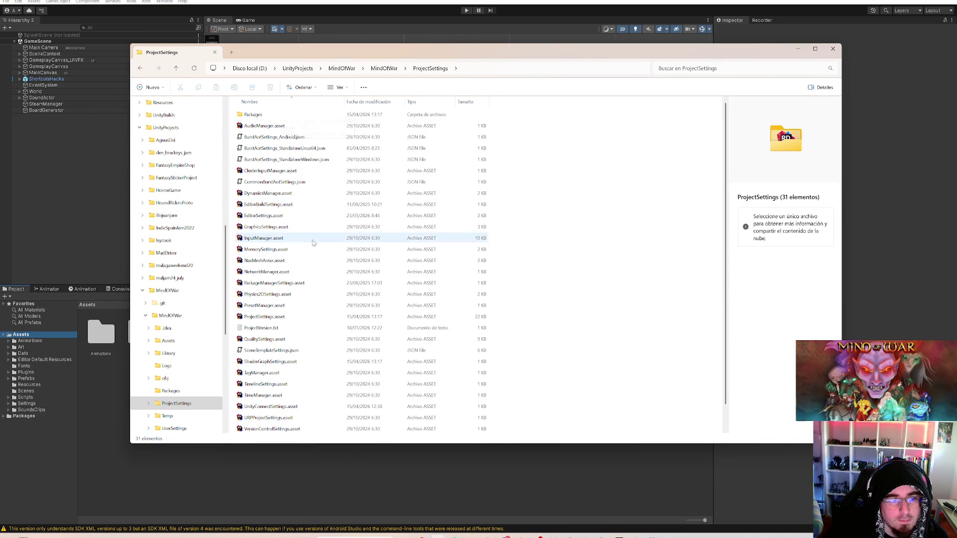
{"action": "left_click", "coordinate": [284, 319]}
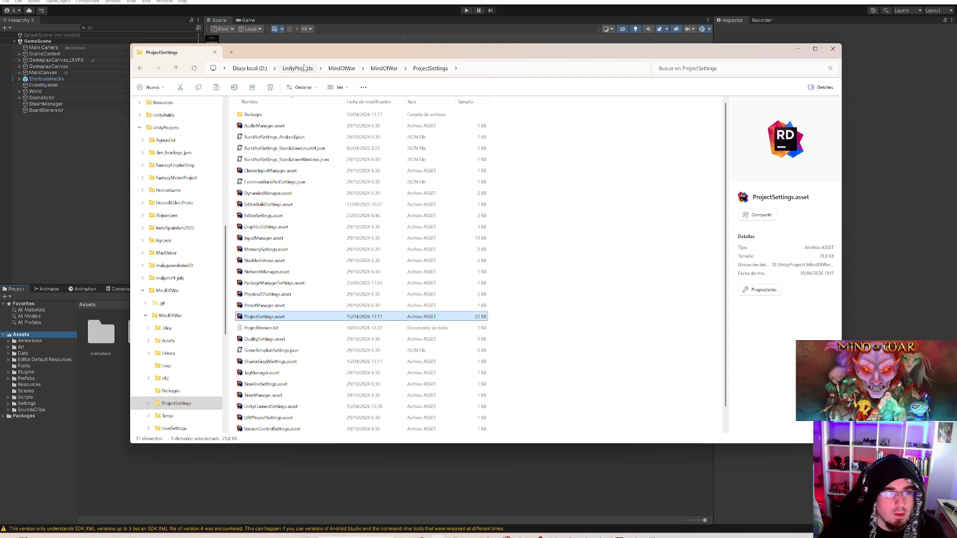
{"action": "left_click", "coordinate": [250, 68]}
{"action": "key", "text": "ctrl+v"}
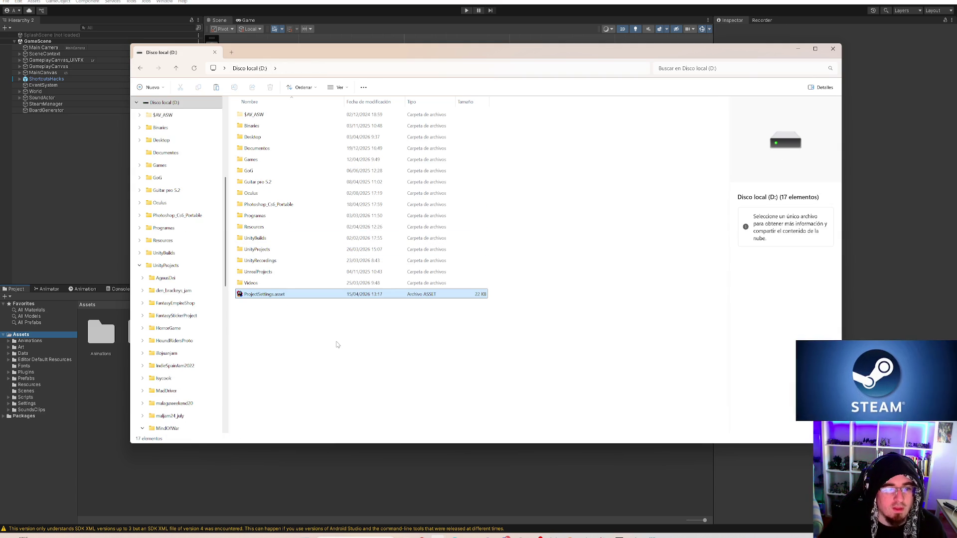
{"action": "left_click", "coordinate": [802, 49]}
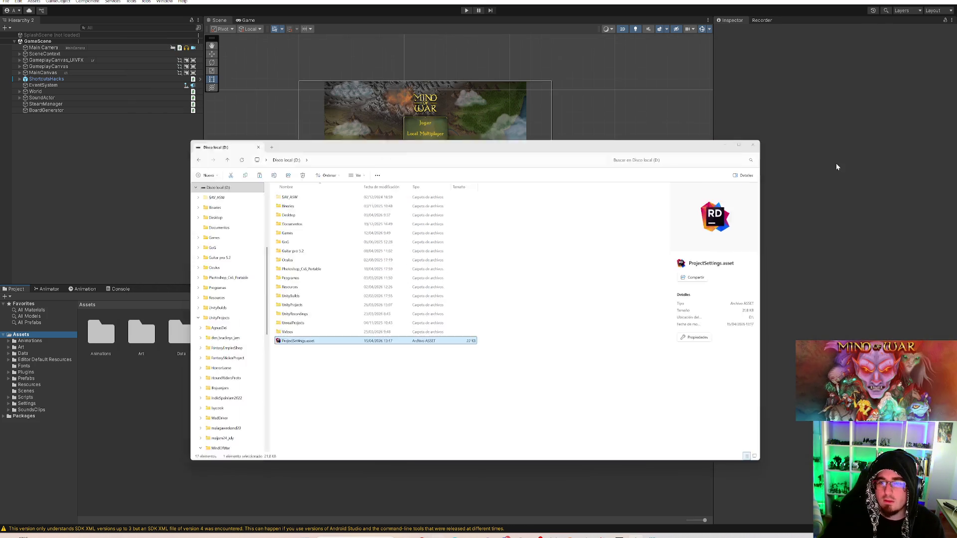
{"action": "left_click", "coordinate": [489, 537]}
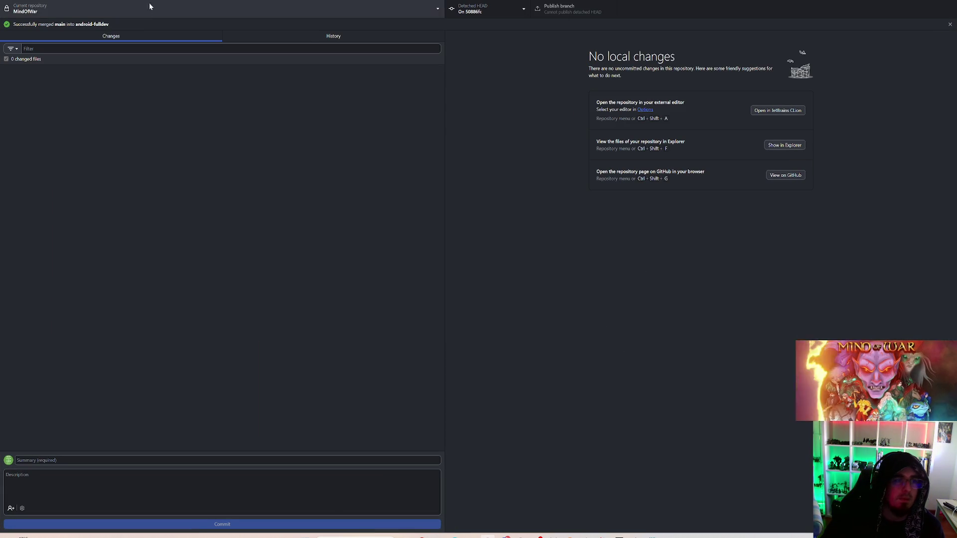
Switch the MindOfWar repository back to the android-fulldev branch.
{"action": "left_click", "coordinate": [159, 17]}
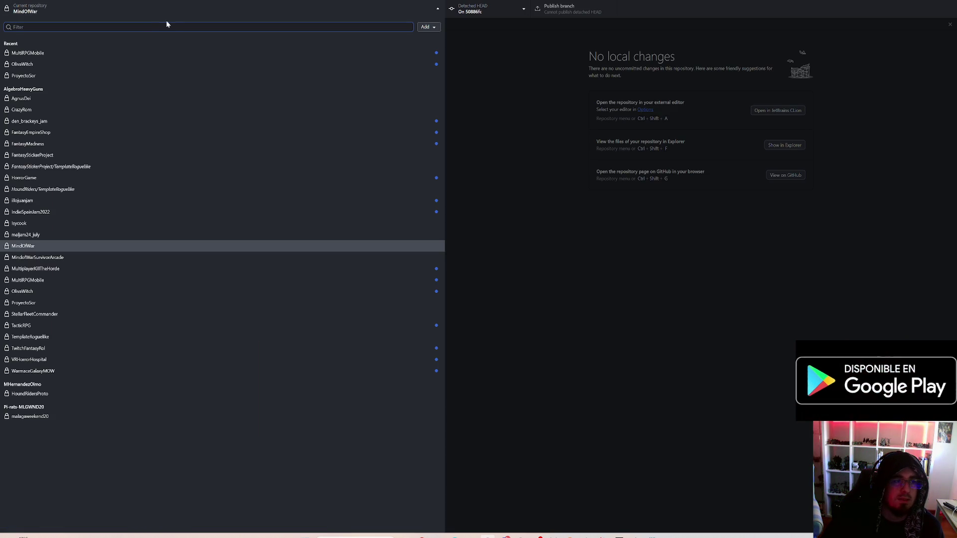
{"action": "left_click", "coordinate": [13, 248]}
{"action": "left_click", "coordinate": [492, 10]}
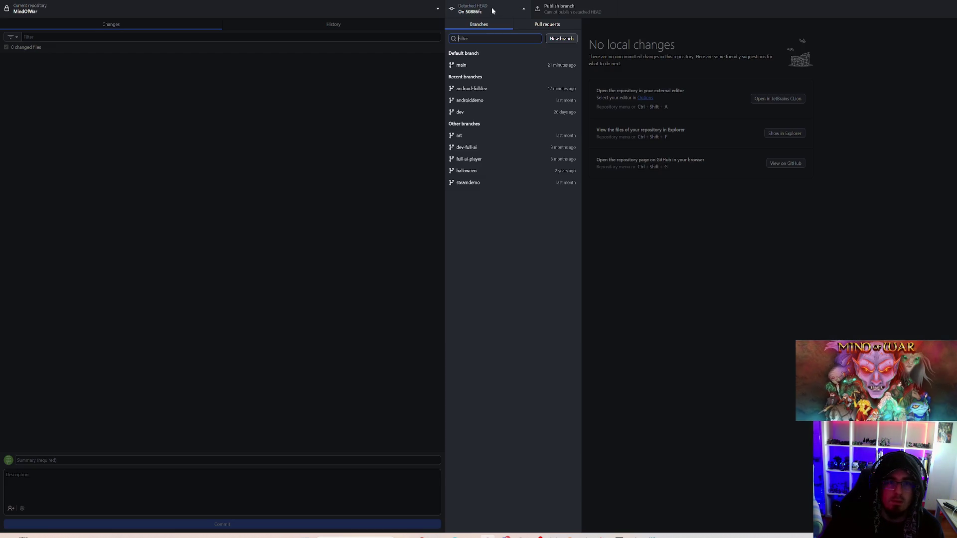
{"action": "left_click", "coordinate": [486, 88]}
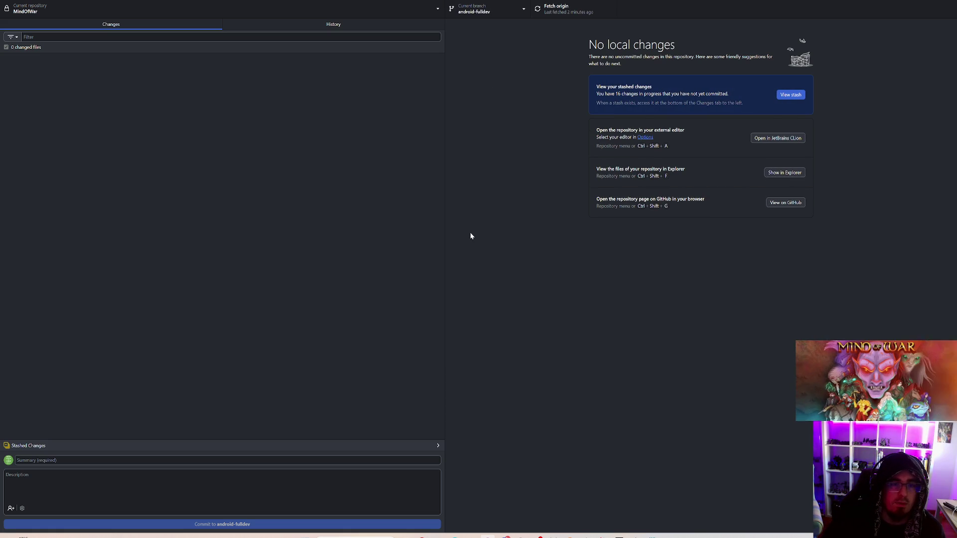
Restore the 16 stashed changes as uncommitted files, then switch to Unity.
{"action": "left_click", "coordinate": [310, 447]}
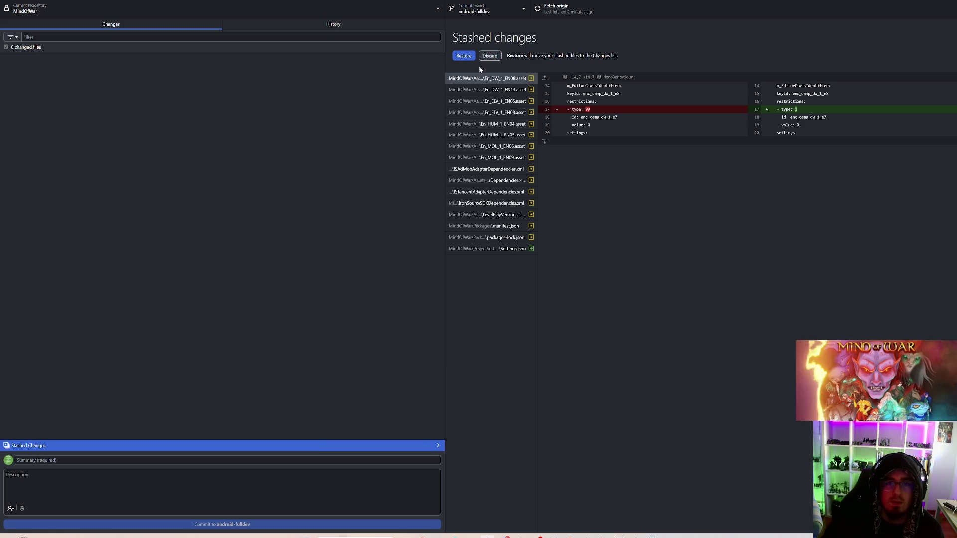
{"action": "left_click", "coordinate": [461, 56]}
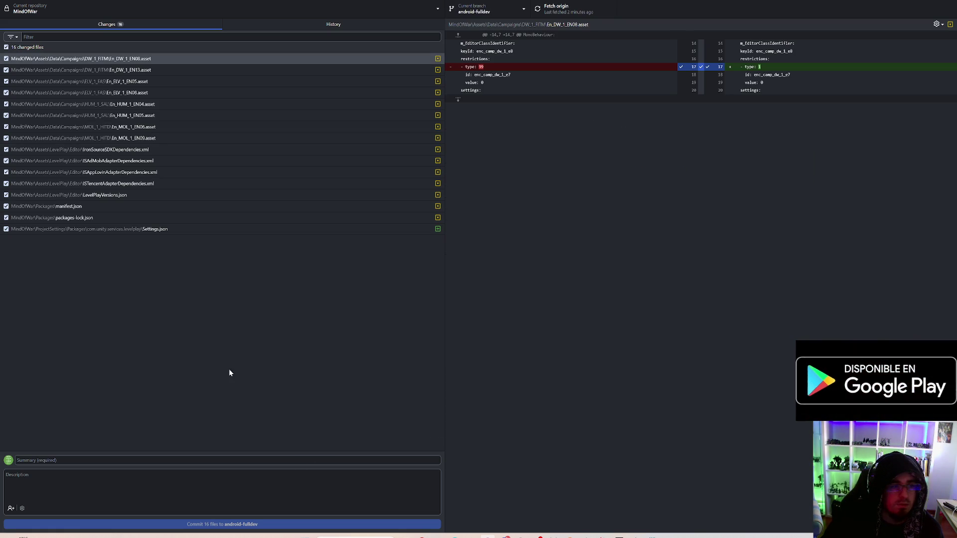
{"action": "left_click", "coordinate": [931, 1]}
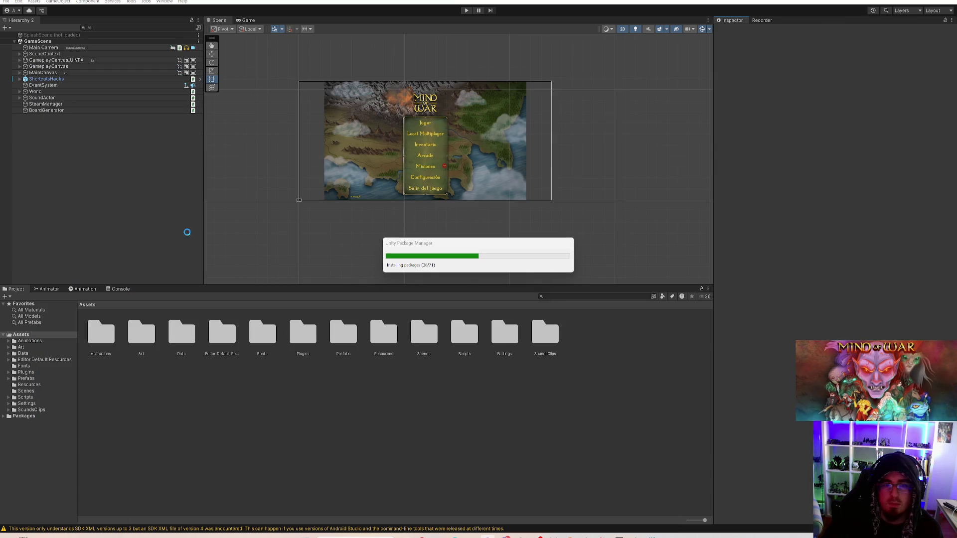
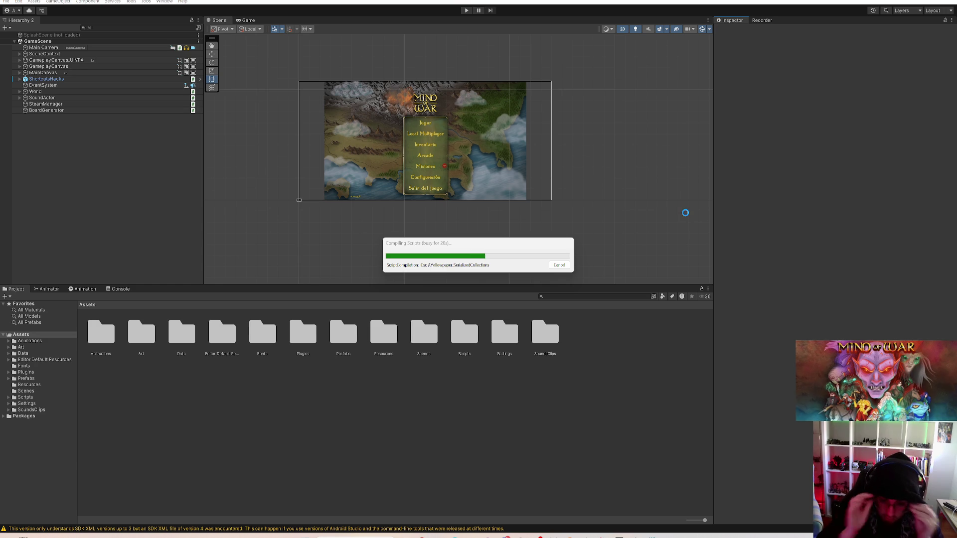
Bring GitHub Desktop forward to show the MindOfWar repository's 16 changed files.
{"action": "left_click", "coordinate": [427, 532]}
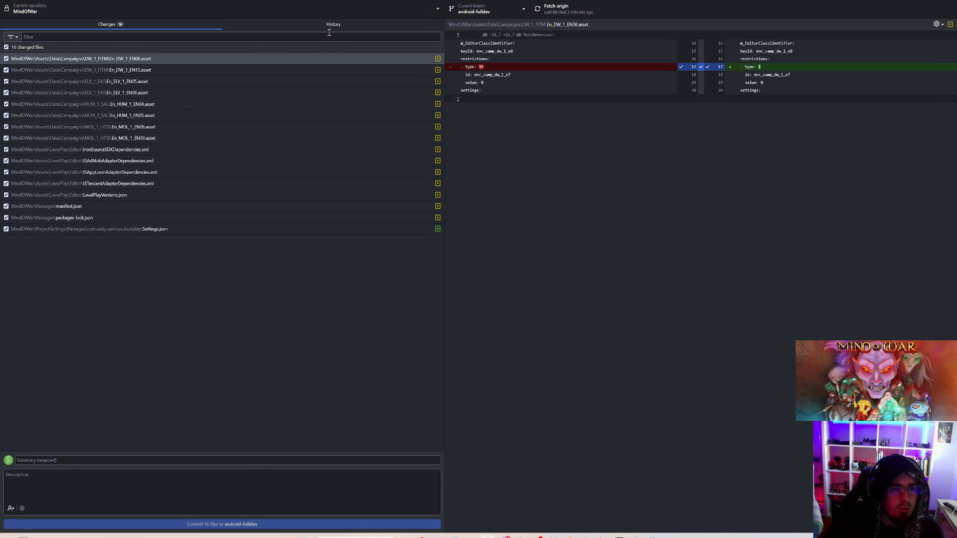
Inspect the latest ProjectSettings.asset commit in History, noting the old bundleVersion value.
{"action": "left_click", "coordinate": [334, 25]}
{"action": "left_click", "coordinate": [160, 75]}
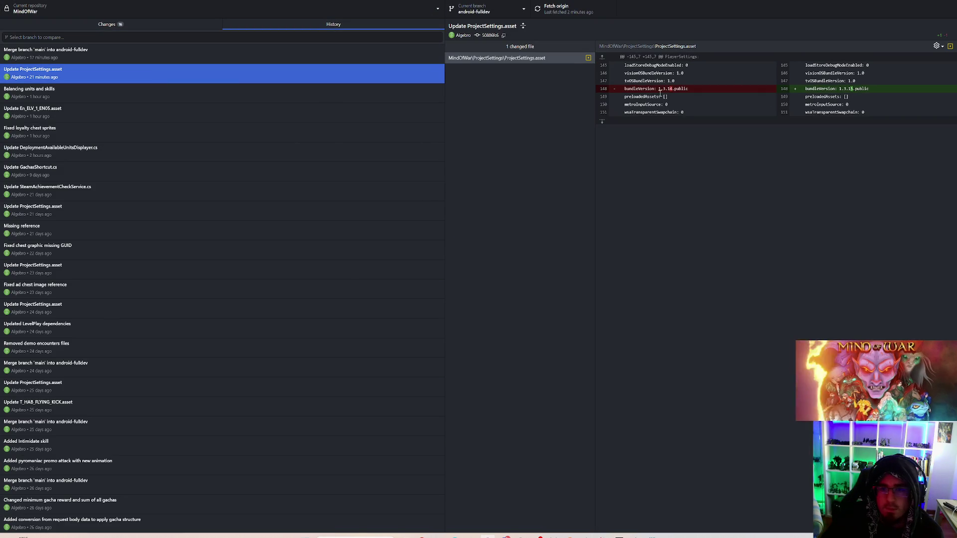
{"action": "left_click_drag", "start_coordinate": [653, 90], "coordinate": [812, 94]}
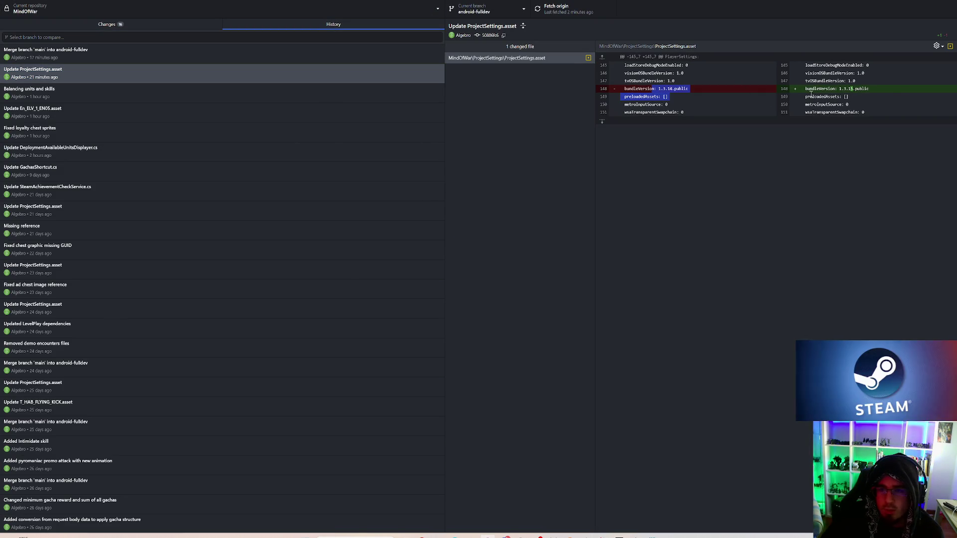
Review the ProjectSettings.asset diff in the main-into-android-fulldev merge commit, then return to Unity.
{"action": "left_click", "coordinate": [272, 49]}
{"action": "left_click", "coordinate": [542, 183]}
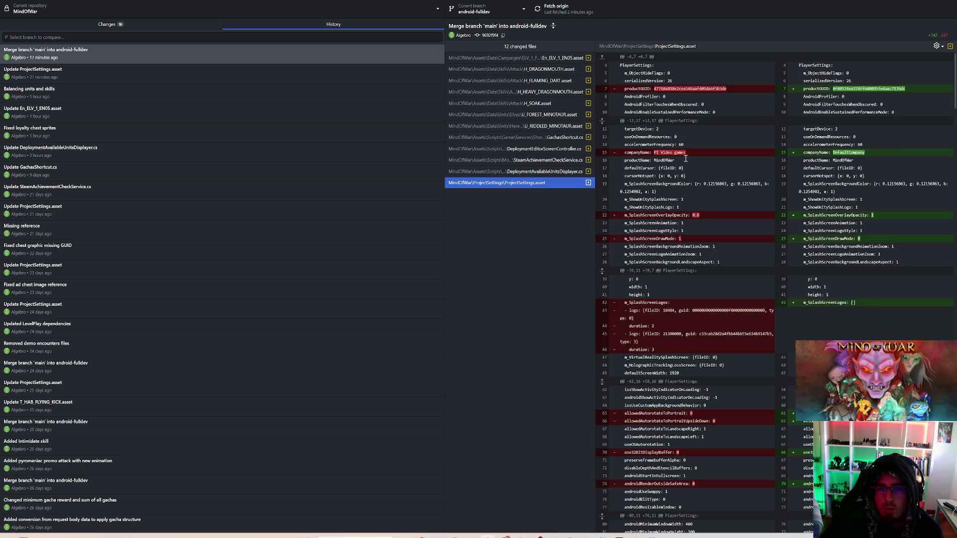
{"action": "mouse_move", "coordinate": [665, 159]}
{"action": "left_mouse_down"}
{"action": "mouse_move", "coordinate": [683, 170]}
{"action": "mouse_move", "coordinate": [668, 160]}
{"action": "mouse_move", "coordinate": [862, 156]}
{"action": "left_mouse_up"}
{"action": "left_click", "coordinate": [869, 219]}
{"action": "scroll", "coordinate": [838, 244], "scroll_direction": "down", "scroll_amount": 20}
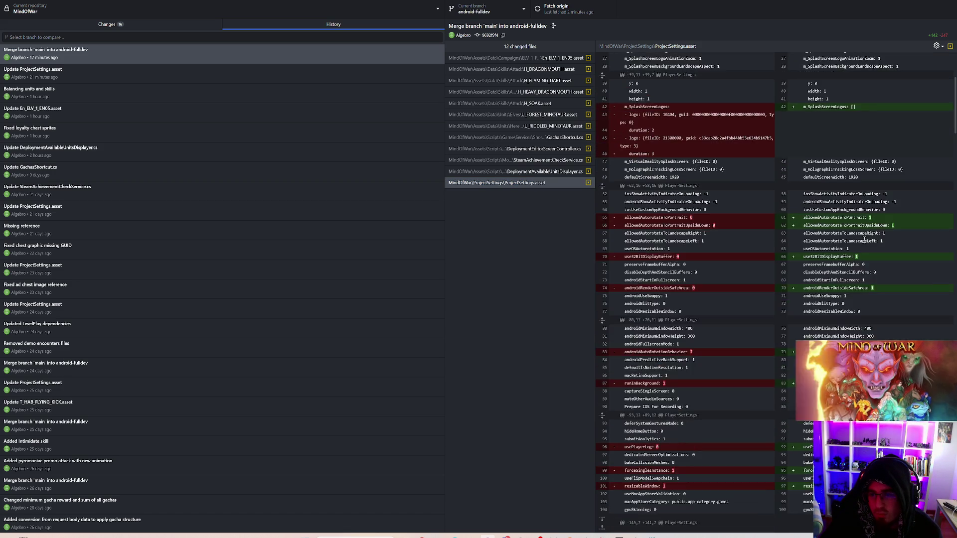
{"action": "scroll", "coordinate": [824, 247], "scroll_direction": "down", "scroll_amount": 20}
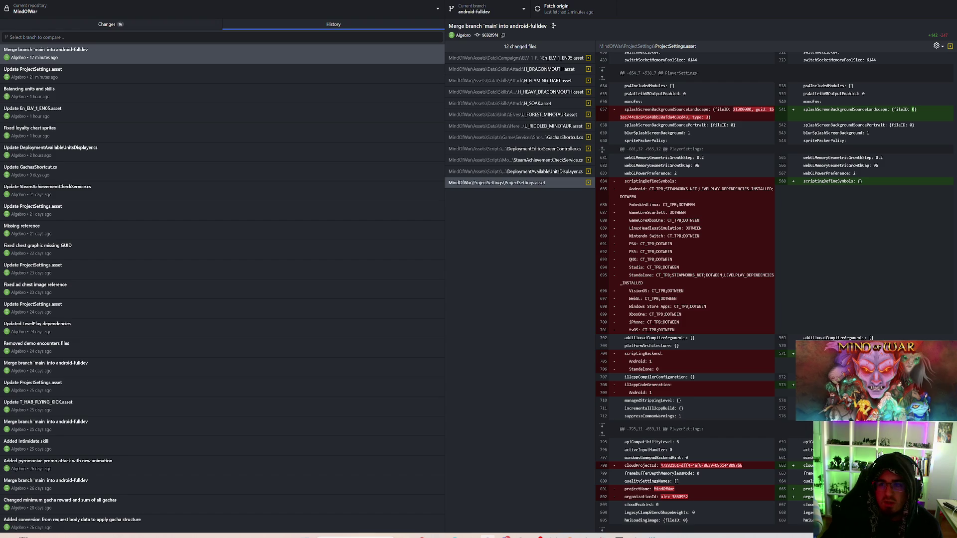
{"action": "key", "text": "alt+Tab"}
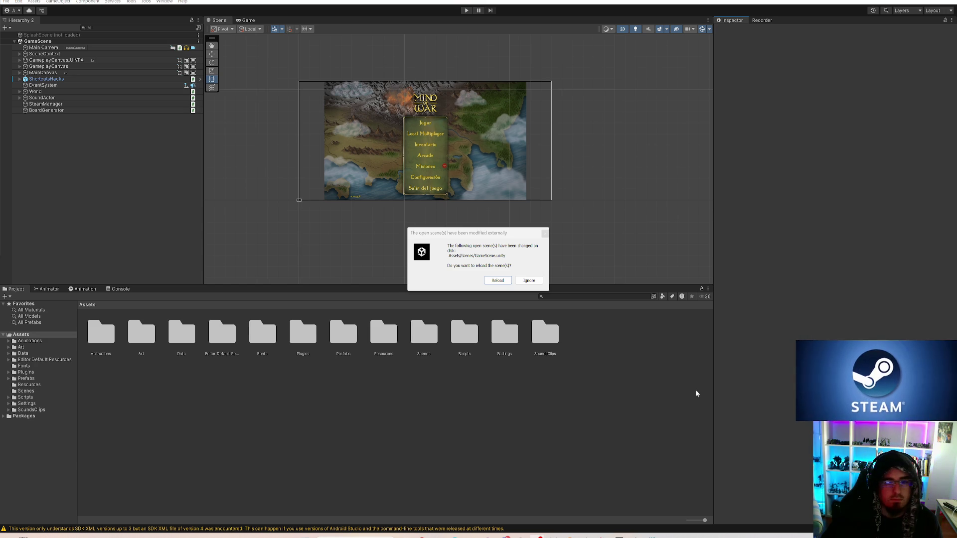
Reload the externally modified GameScene and check the Android player settings via Build Settings.
{"action": "left_click", "coordinate": [501, 281]}
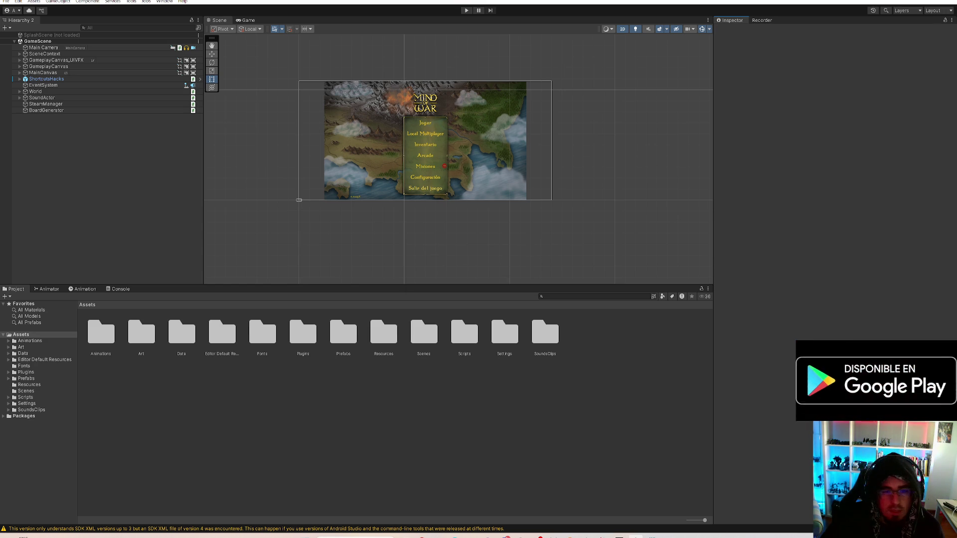
{"action": "left_click", "coordinate": [8, 2]}
{"action": "left_click", "coordinate": [28, 101]}
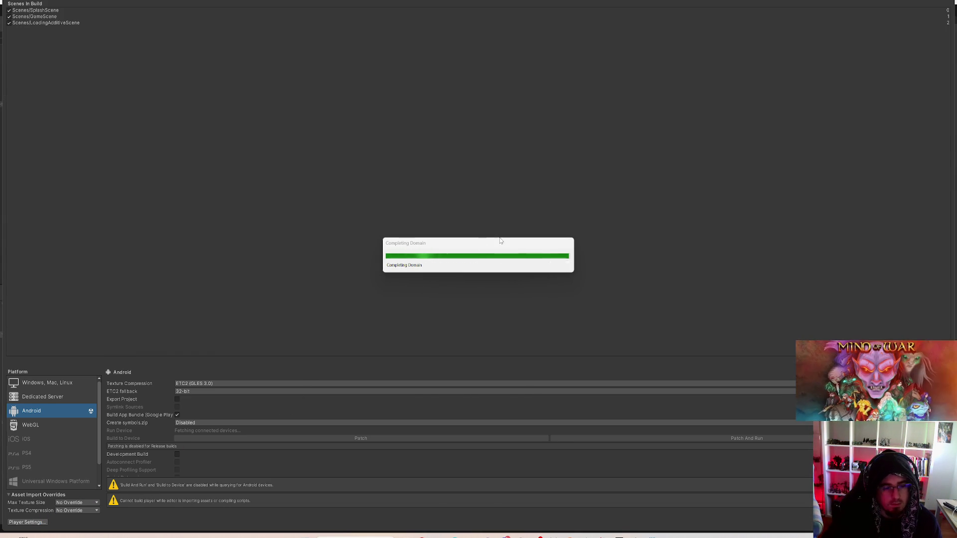
{"action": "left_click", "coordinate": [45, 521]}
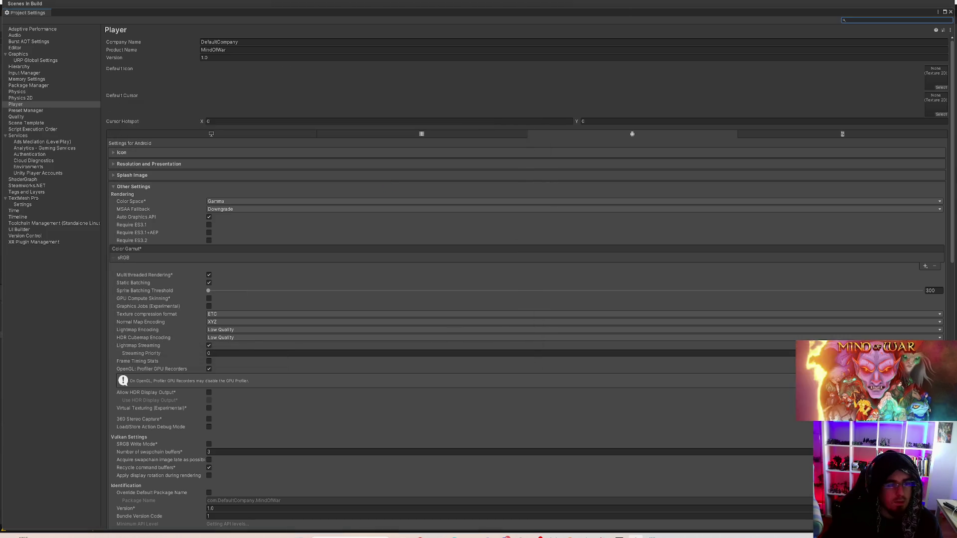
{"action": "left_click", "coordinate": [952, 2]}
{"action": "left_click", "coordinate": [950, 12]}
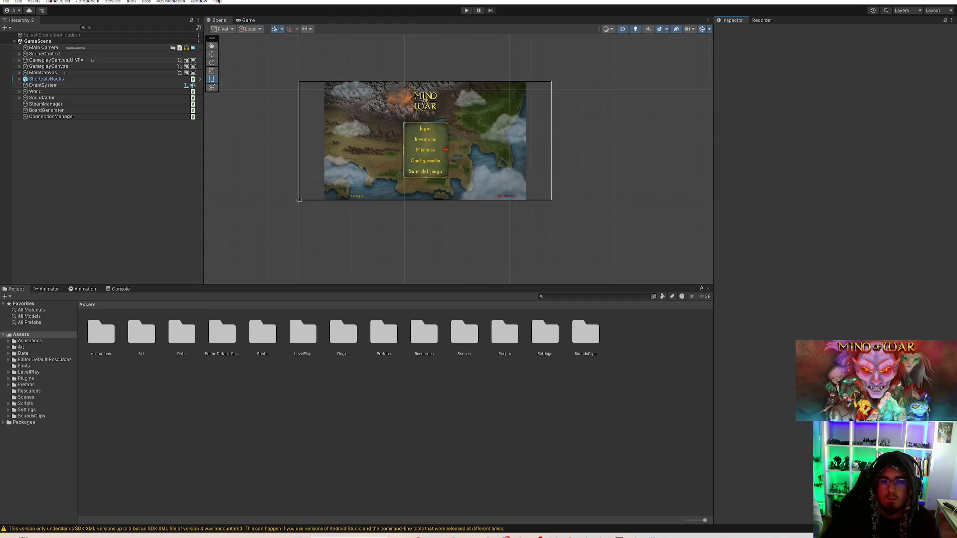
Bring up File Explorer showing drive D with ProjectSettings.asset.
{"action": "mouse_move", "coordinate": [430, 536]}
{"action": "left_click", "coordinate": [471, 499]}
{"action": "left_click", "coordinate": [312, 295]}
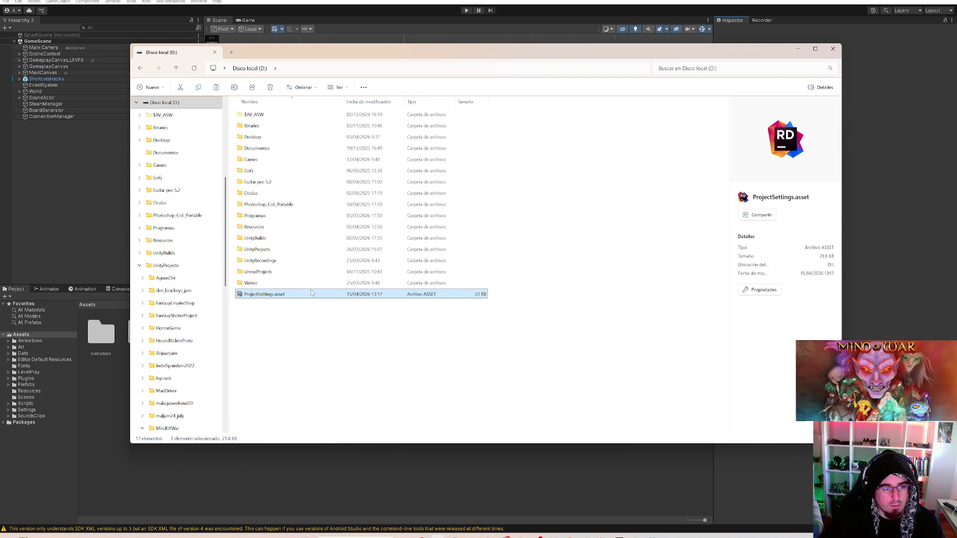
Paste ProjectSettings.asset into UnityProjects > MindOfWar > MindOfWar > ProjectSettings, replacing the existing file.
{"action": "double_click", "coordinate": [259, 250]}
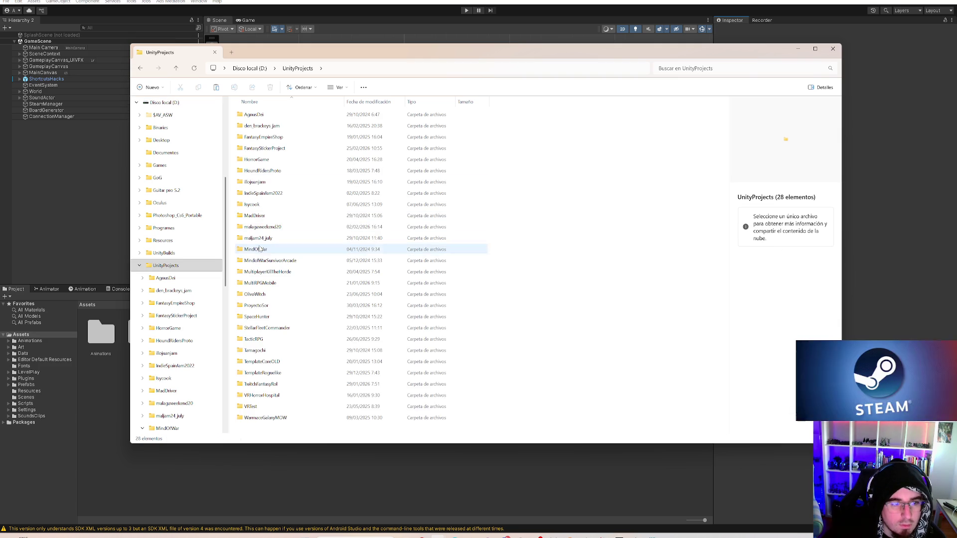
{"action": "left_click", "coordinate": [284, 220]}
{"action": "double_click", "coordinate": [264, 250]}
{"action": "double_click", "coordinate": [279, 128]}
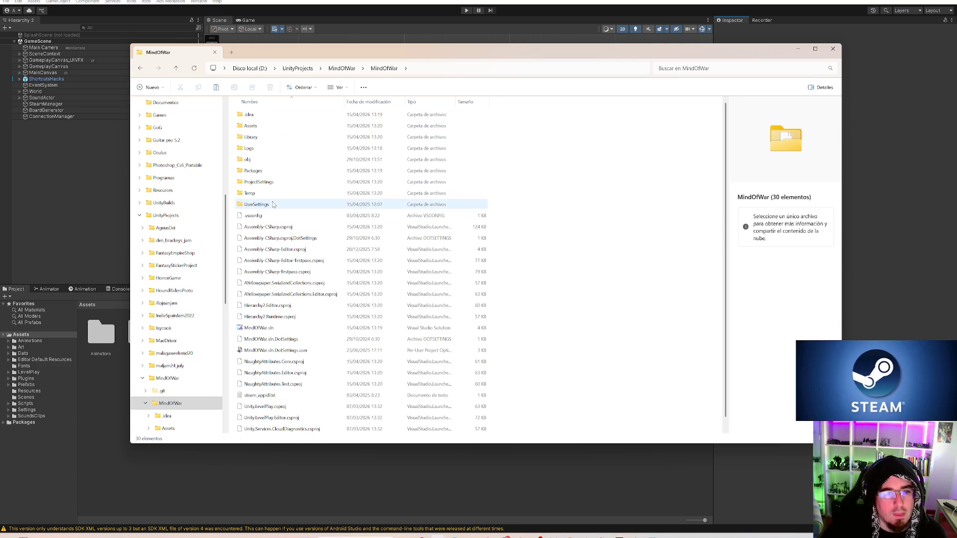
{"action": "double_click", "coordinate": [259, 182]}
{"action": "key", "text": "ctrl+v"}
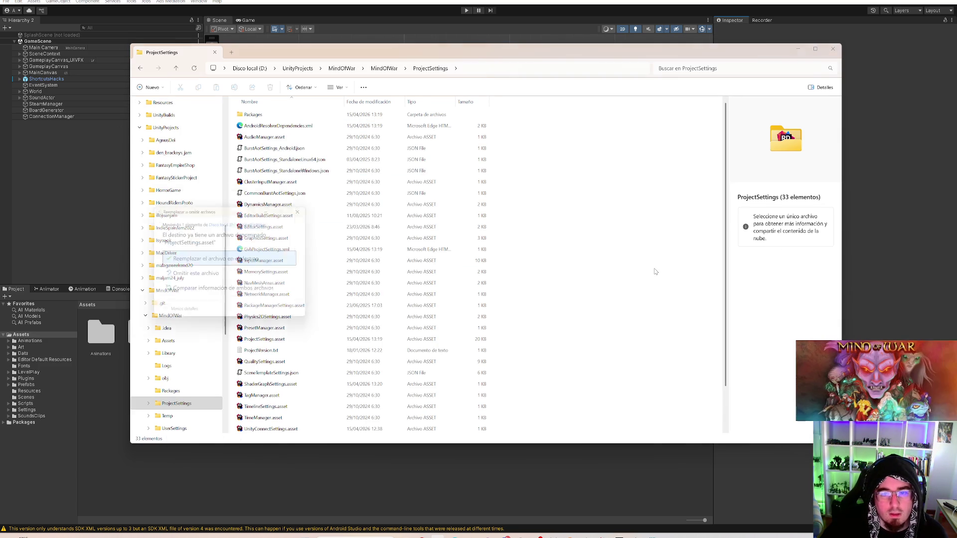
{"action": "key", "text": "Return"}
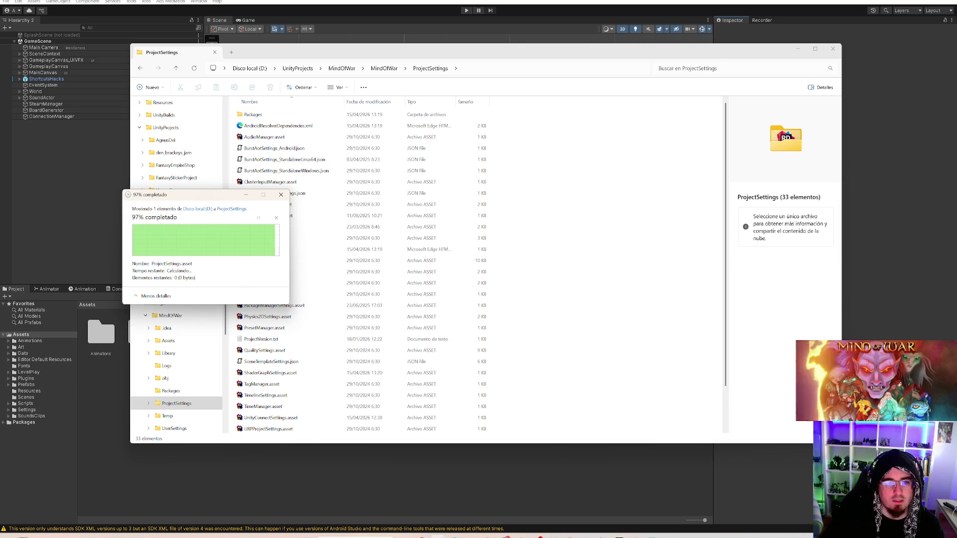
{"action": "key", "text": "alt+Tab"}
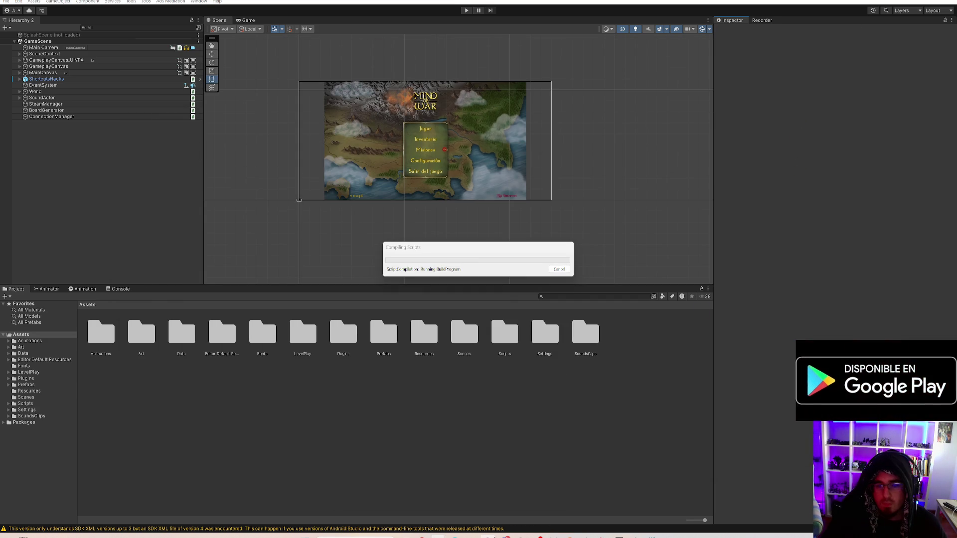
Read through the ProjectSettings.asset diff among the 17 changes in GitHub Desktop, then return to Unity.
{"action": "mouse_move", "coordinate": [488, 537]}
{"action": "left_click", "coordinate": [488, 498]}
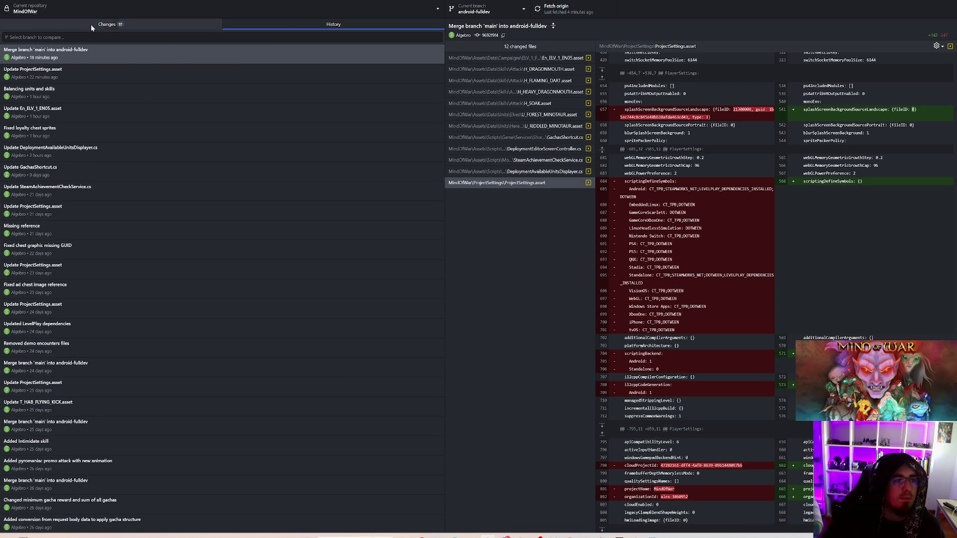
{"action": "left_click", "coordinate": [90, 25]}
{"action": "left_click", "coordinate": [79, 241]}
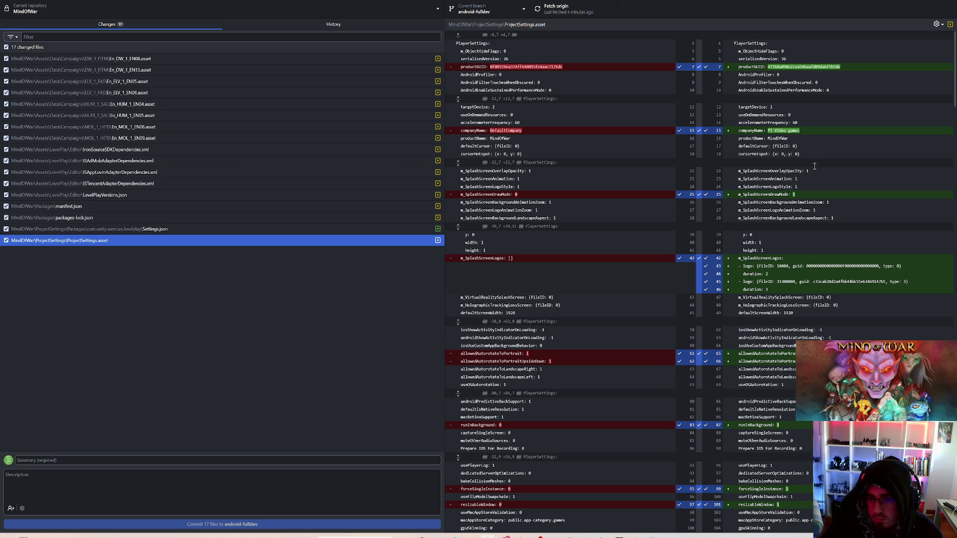
{"action": "scroll", "coordinate": [816, 173], "scroll_direction": "down", "scroll_amount": 3}
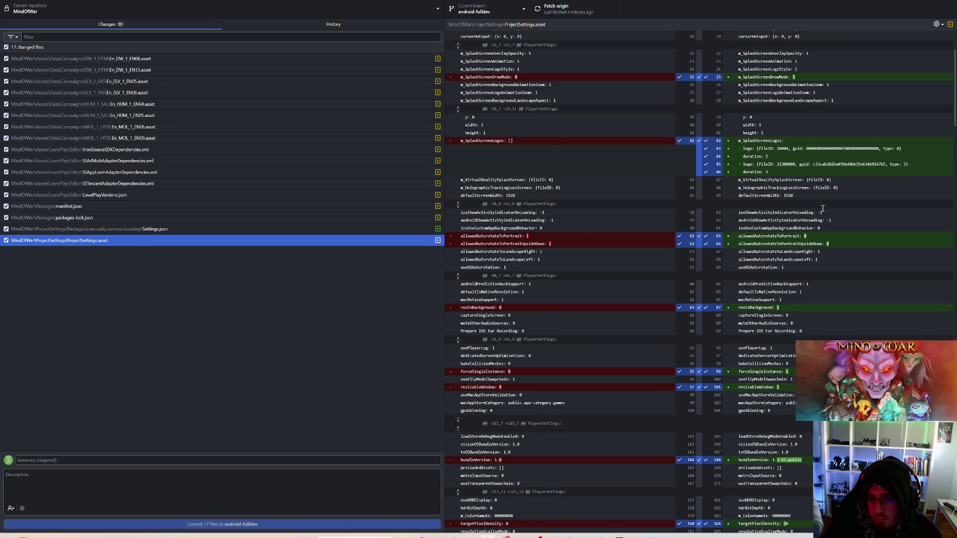
{"action": "scroll", "coordinate": [823, 208], "scroll_direction": "down", "scroll_amount": 4}
{"action": "scroll", "coordinate": [823, 208], "scroll_direction": "down", "scroll_amount": 12}
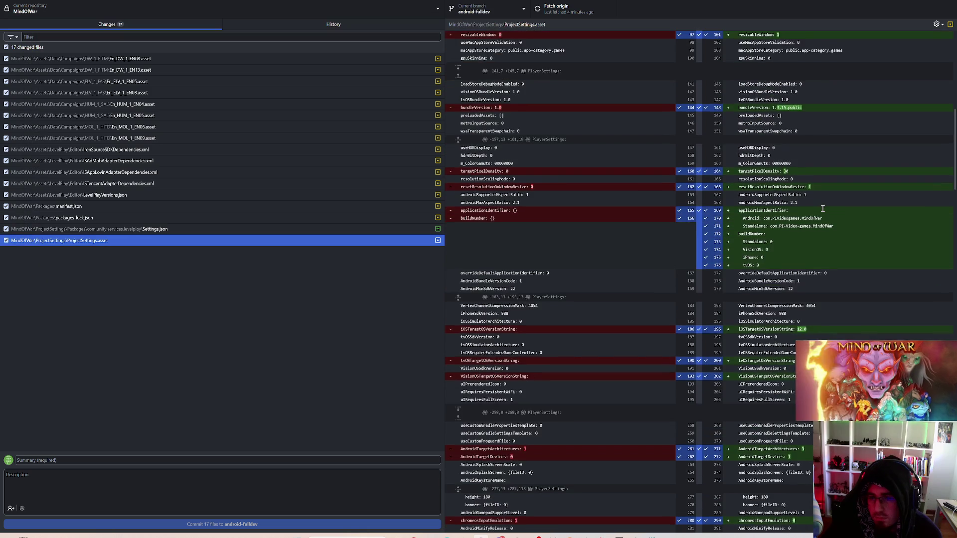
{"action": "scroll", "coordinate": [823, 210], "scroll_direction": "down", "scroll_amount": 15}
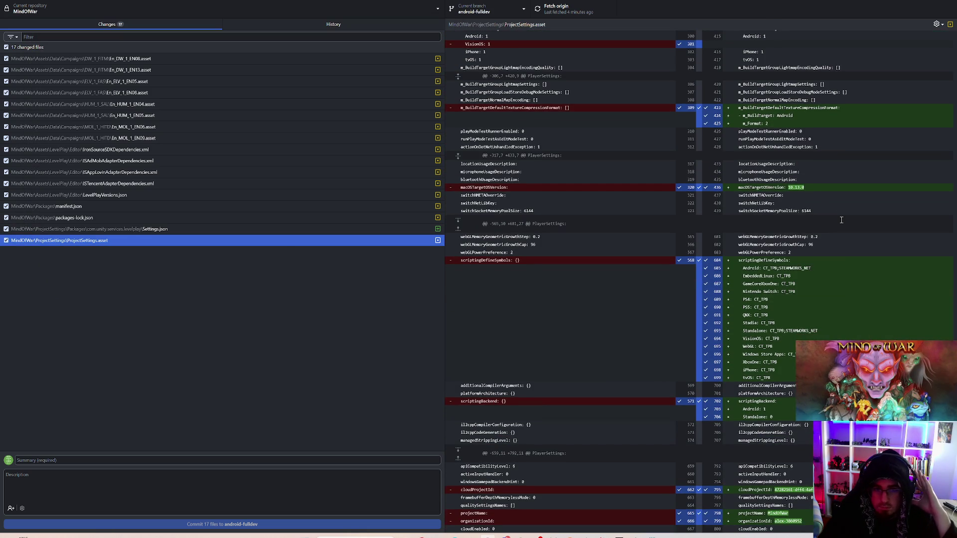
{"action": "scroll", "coordinate": [842, 220], "scroll_direction": "down", "scroll_amount": 1}
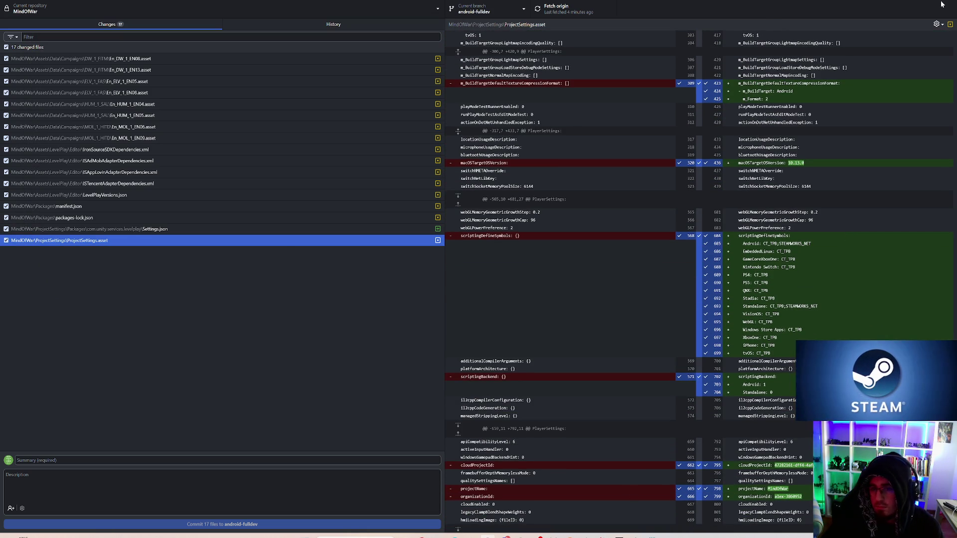
{"action": "key", "text": "alt+Tab"}
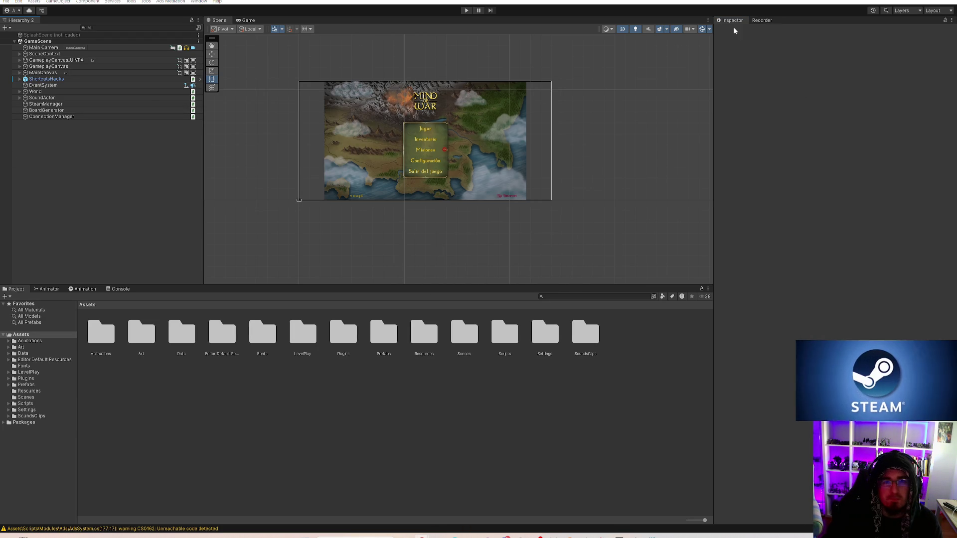
Run Mind of War in Play mode with the Game view maximised.
{"action": "left_click", "coordinate": [468, 11]}
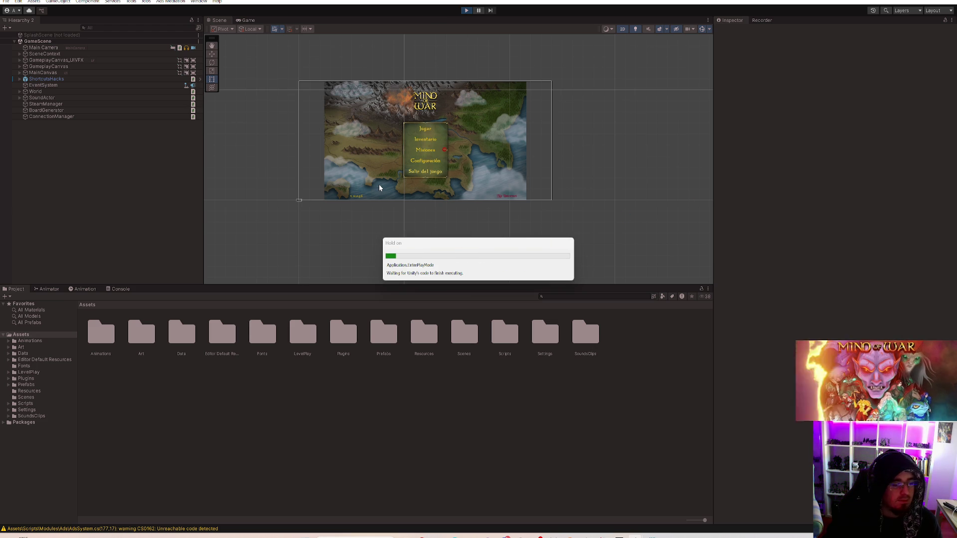
{"action": "double_click", "coordinate": [254, 20]}
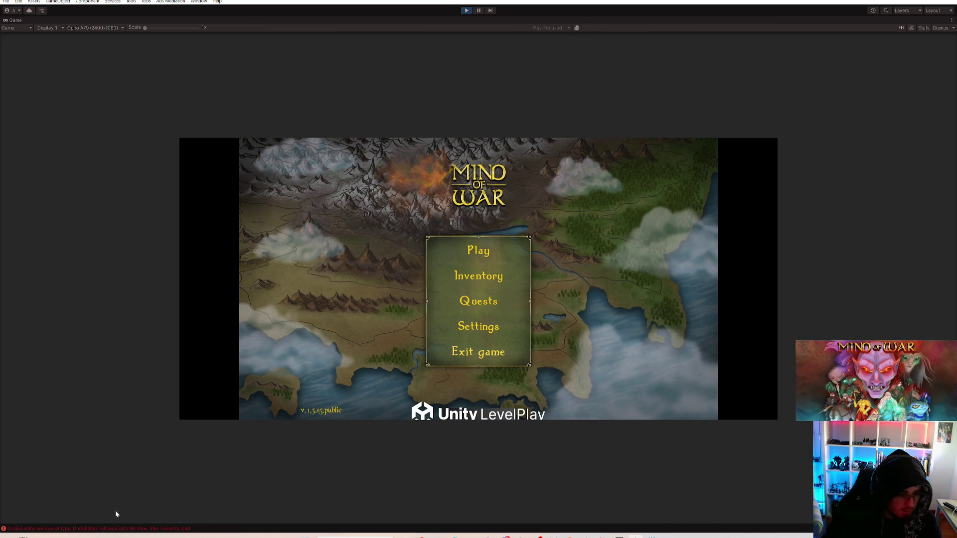
{"action": "left_click", "coordinate": [472, 255]}
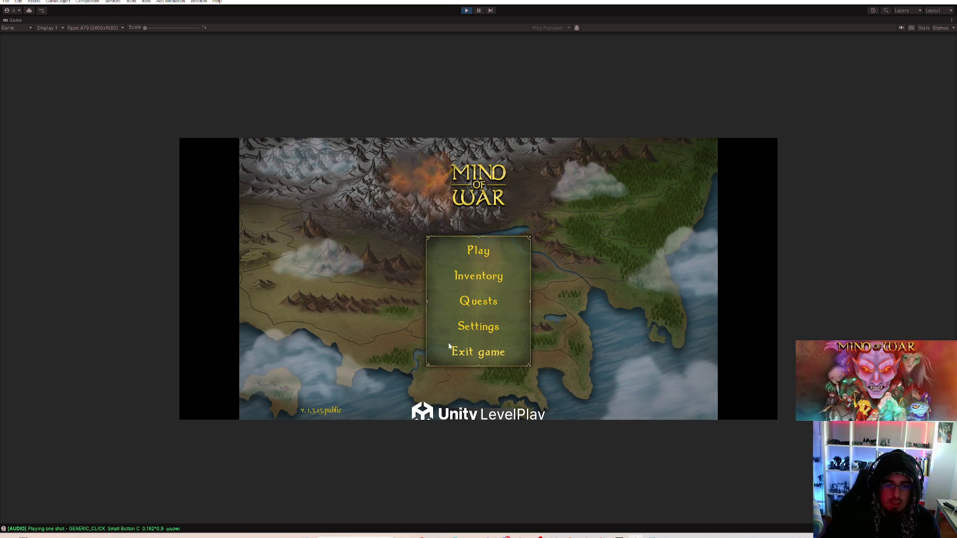
Open the Inventory and scroll through the unit cards.
{"action": "left_click", "coordinate": [495, 279]}
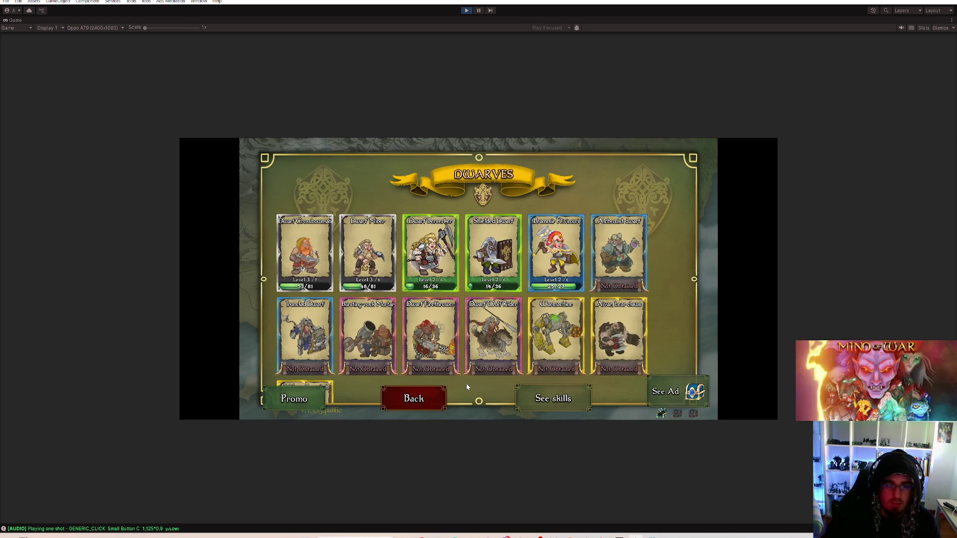
{"action": "scroll", "coordinate": [536, 239], "scroll_direction": "down", "scroll_amount": 5}
{"action": "scroll", "coordinate": [535, 237], "scroll_direction": "down", "scroll_amount": 10}
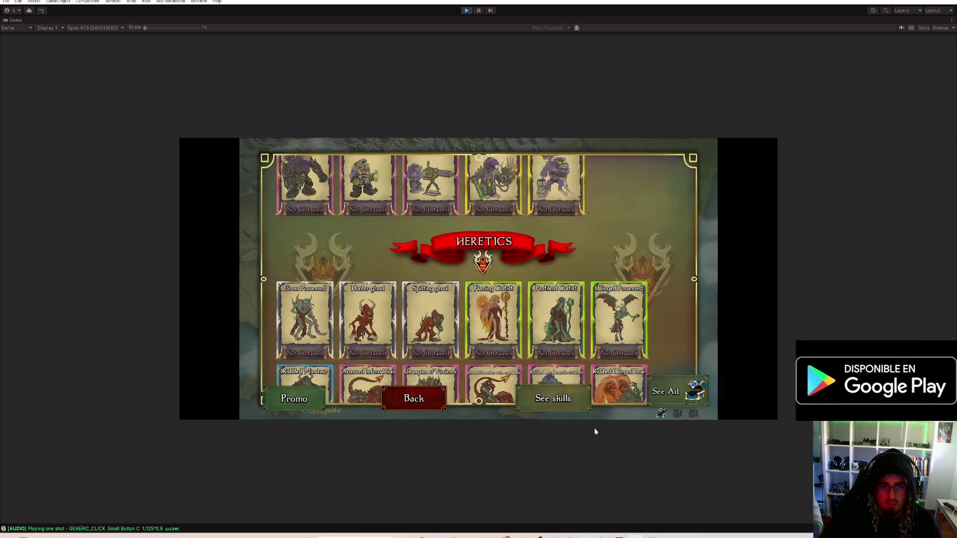
{"action": "scroll", "coordinate": [521, 499], "scroll_direction": "up", "scroll_amount": 10}
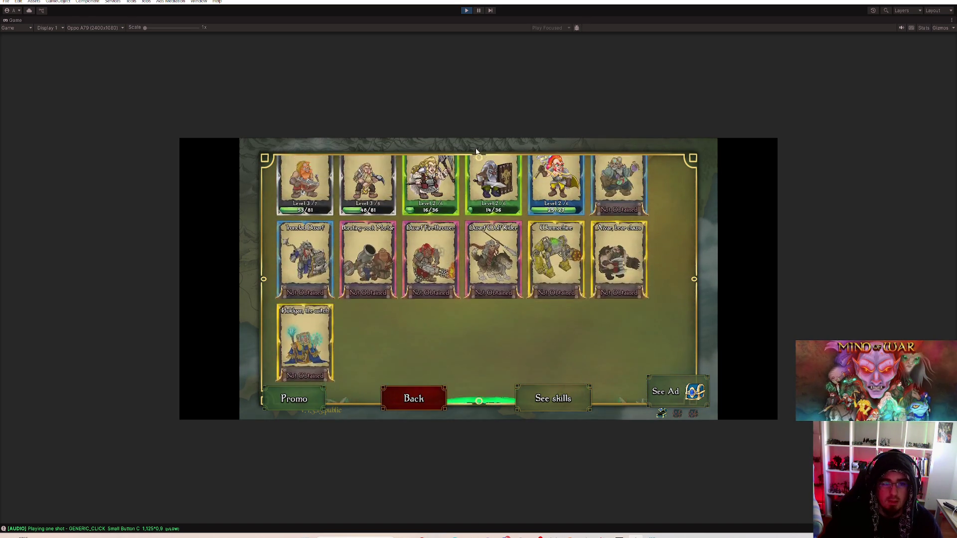
{"action": "left_click", "coordinate": [294, 399]}
Paste the promotional code into the promo field and confirm redeeming it.
{"action": "left_click", "coordinate": [478, 285]}
{"action": "key", "text": "ctrl+v"}
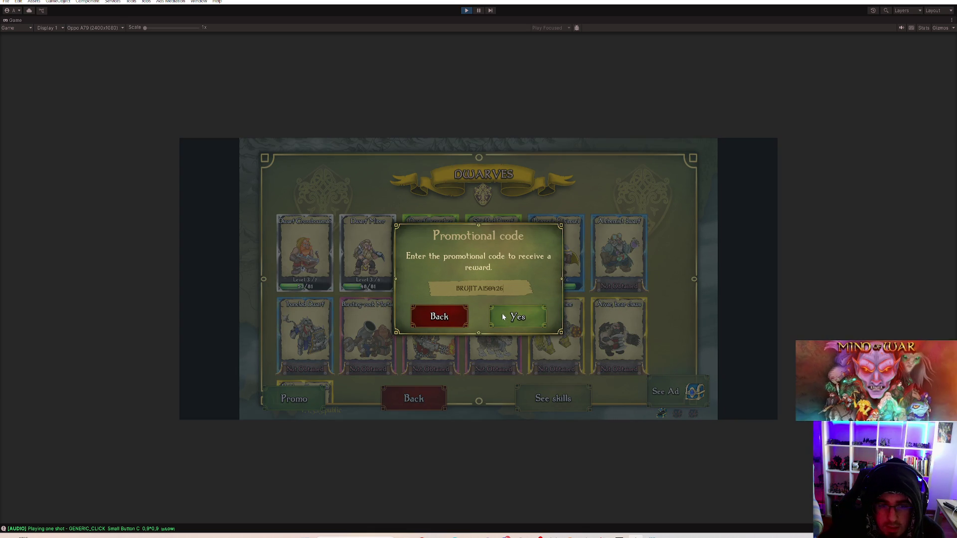
{"action": "left_click", "coordinate": [516, 315]}
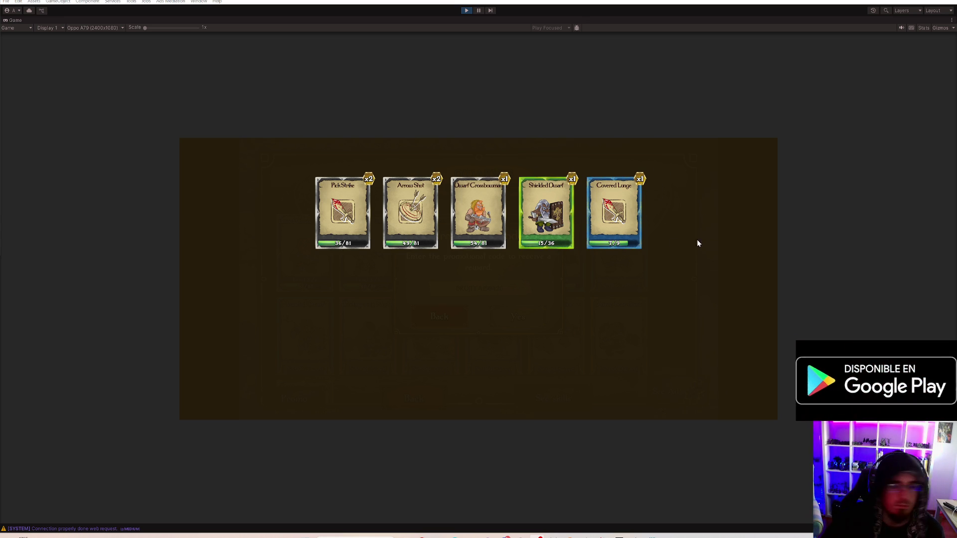
Dismiss the reward cards, go back to the main menu and stop Play mode.
{"action": "left_click", "coordinate": [649, 222]}
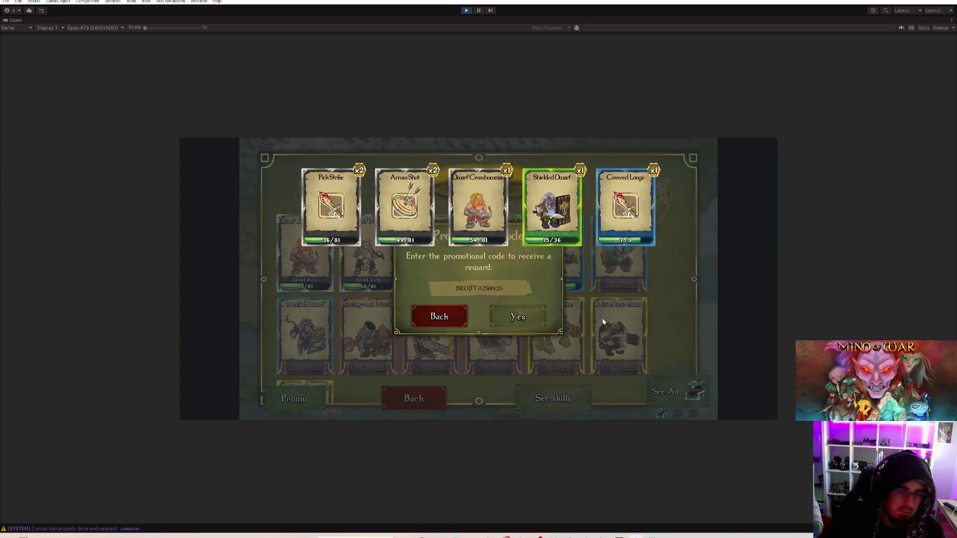
{"action": "left_click", "coordinate": [427, 320]}
{"action": "left_click", "coordinate": [442, 403]}
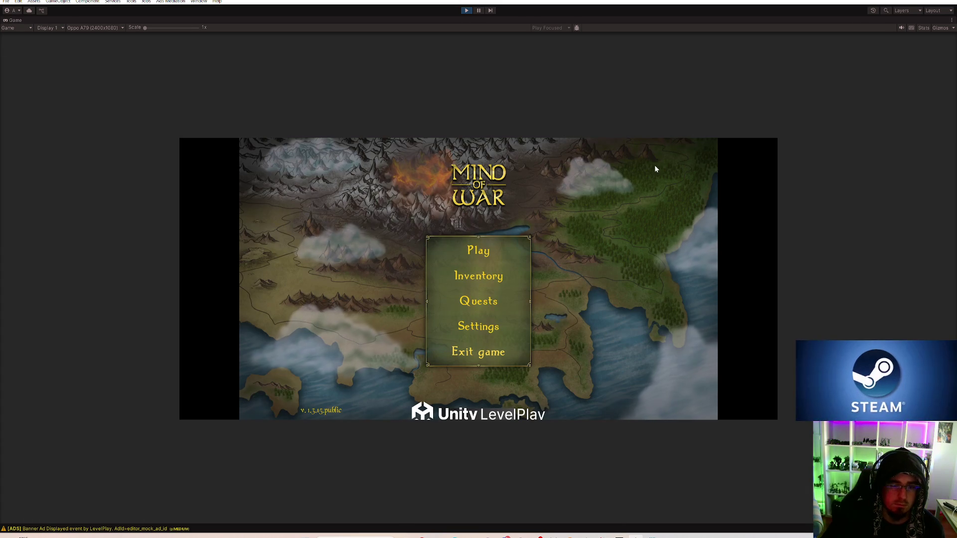
{"action": "left_click", "coordinate": [466, 10]}
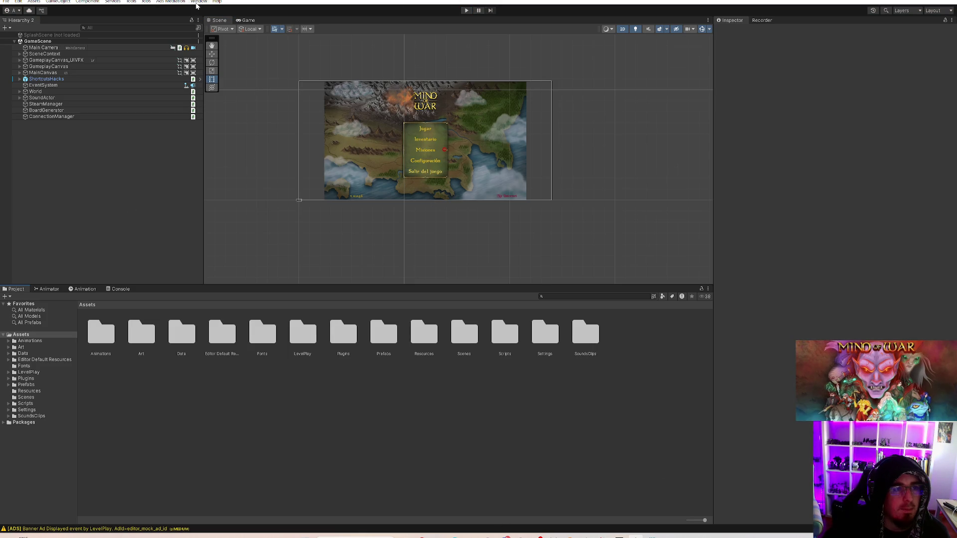
{"action": "left_click", "coordinate": [9, 3]}
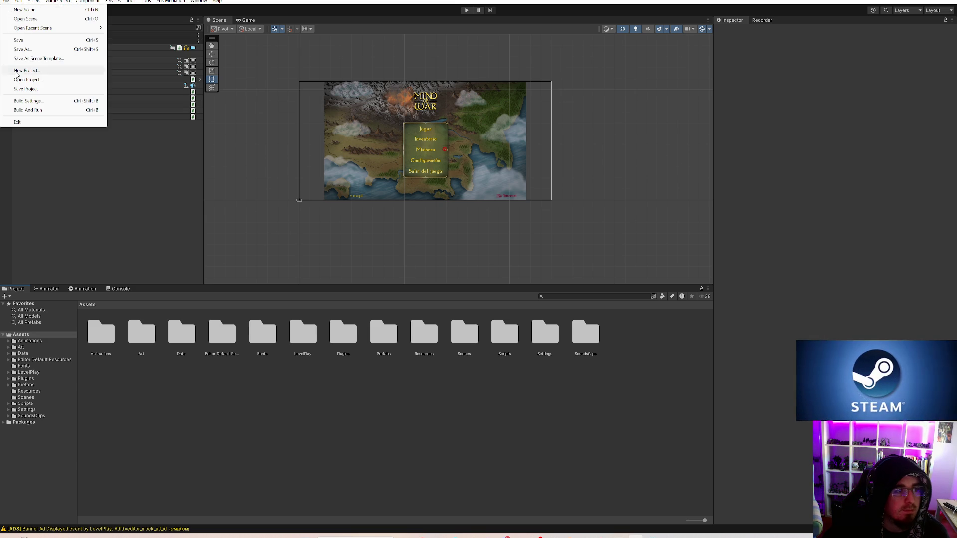
Open Android Player Settings, expand Publishing Settings and enable Custom Keystore.
{"action": "left_click", "coordinate": [42, 108]}
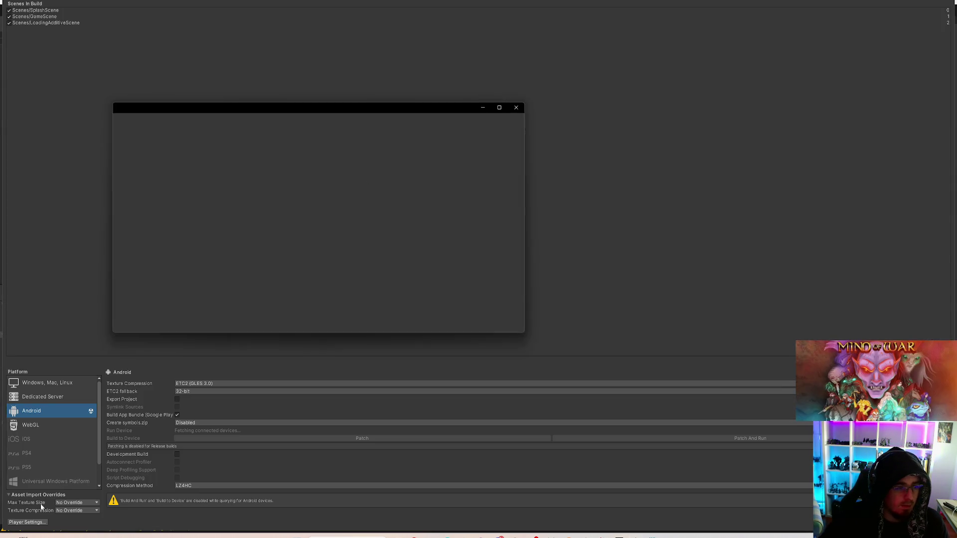
{"action": "left_click", "coordinate": [28, 522]}
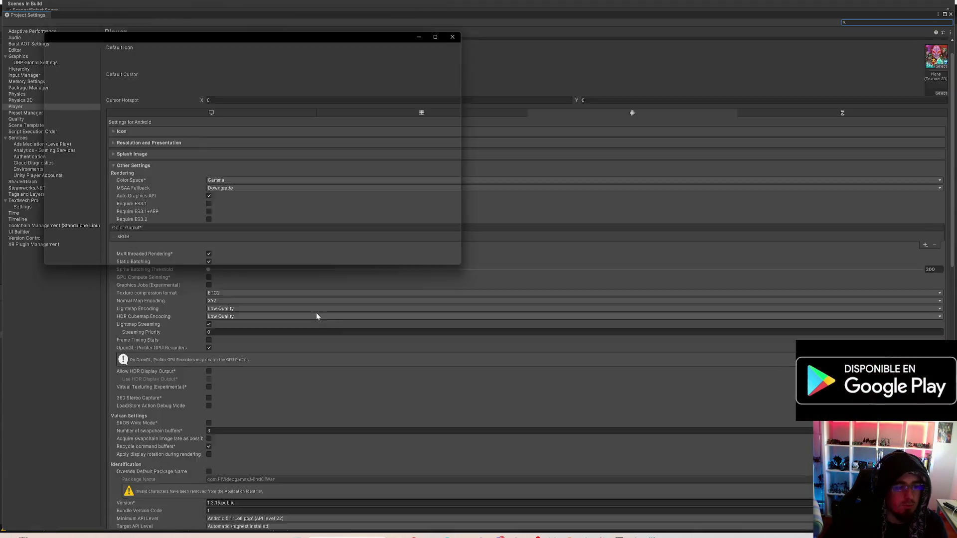
{"action": "scroll", "coordinate": [339, 310], "scroll_direction": "down", "scroll_amount": 15}
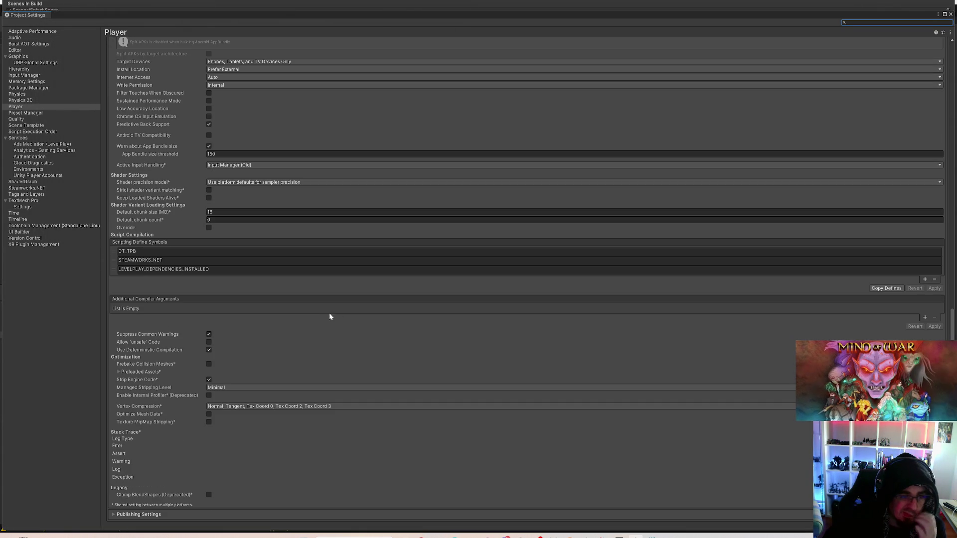
{"action": "left_click", "coordinate": [134, 514]}
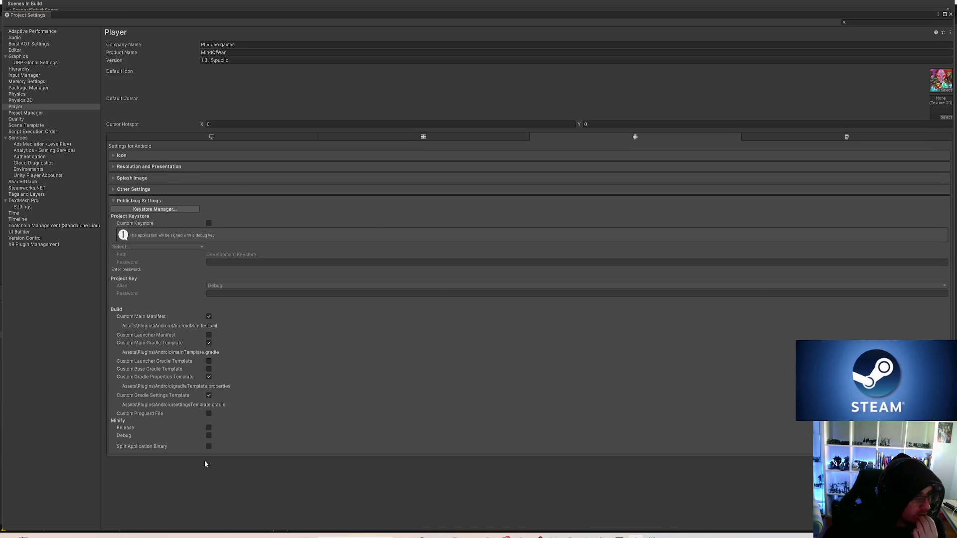
{"action": "left_click", "coordinate": [209, 223]}
Select the pivideogames keystore from Documents and enter the keystore password.
{"action": "left_click", "coordinate": [202, 232]}
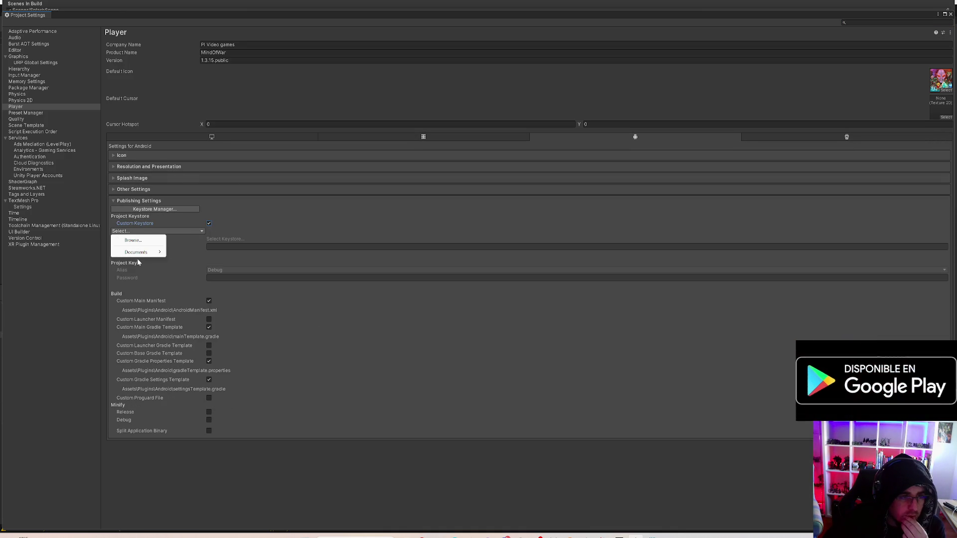
{"action": "mouse_move", "coordinate": [150, 252]}
{"action": "left_click", "coordinate": [209, 252]}
{"action": "left_click", "coordinate": [239, 247]}
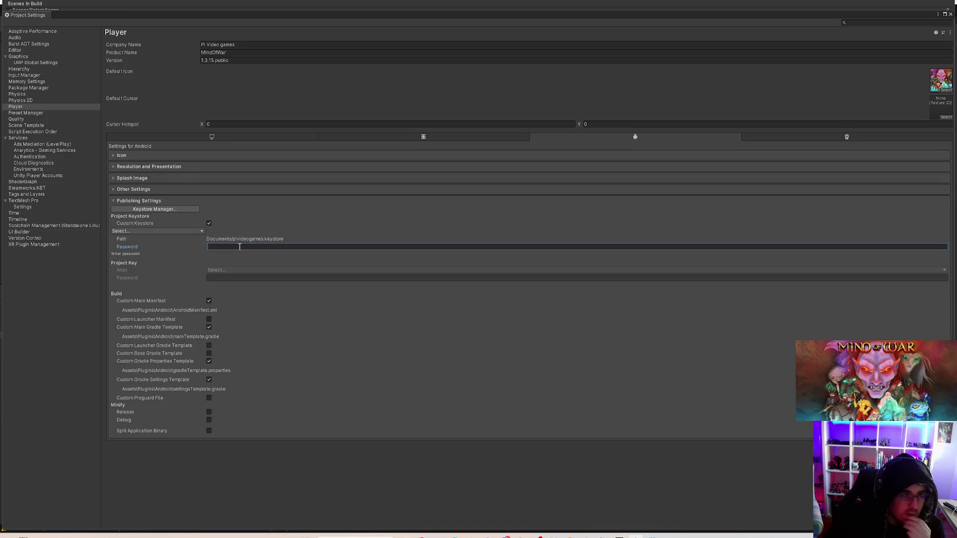
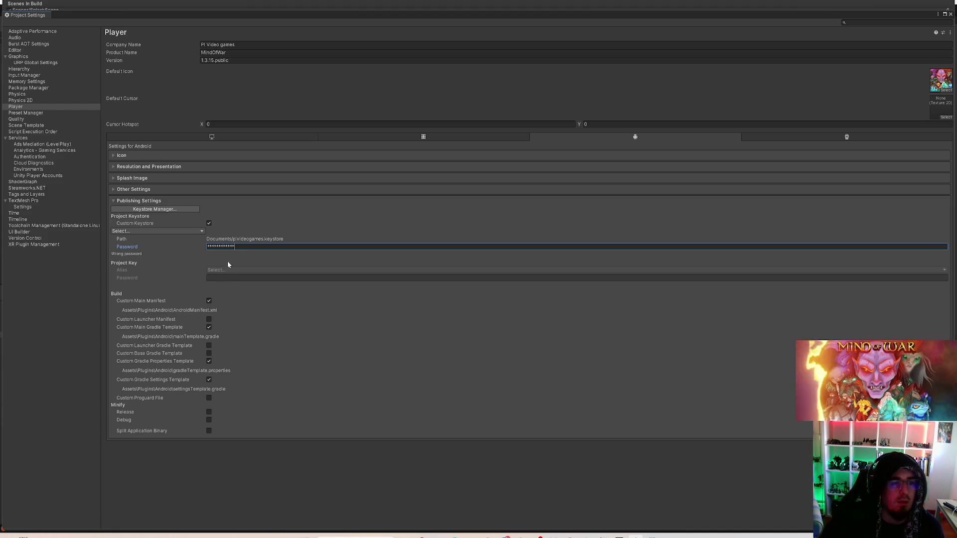
{"action": "double_click", "coordinate": [216, 247]}
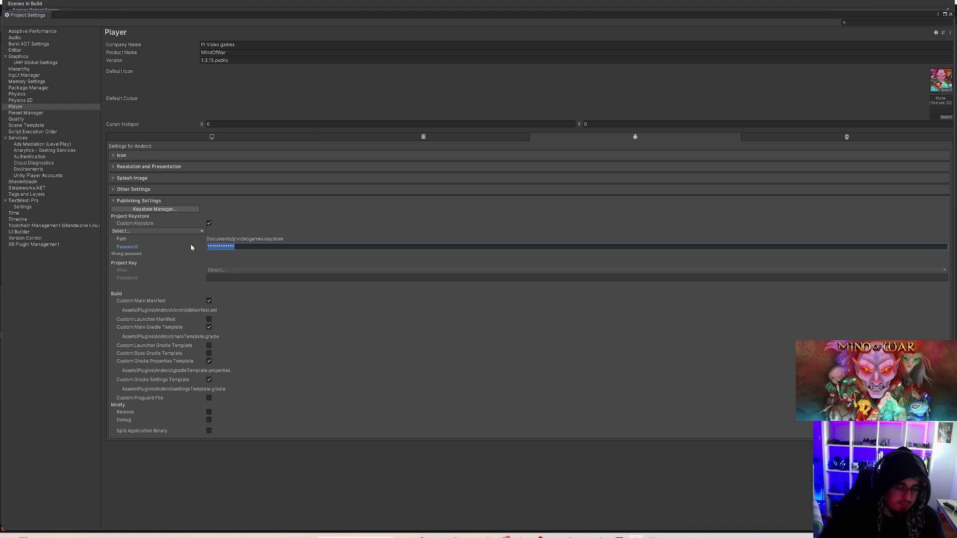
{"action": "key", "text": "ctrl+v"}
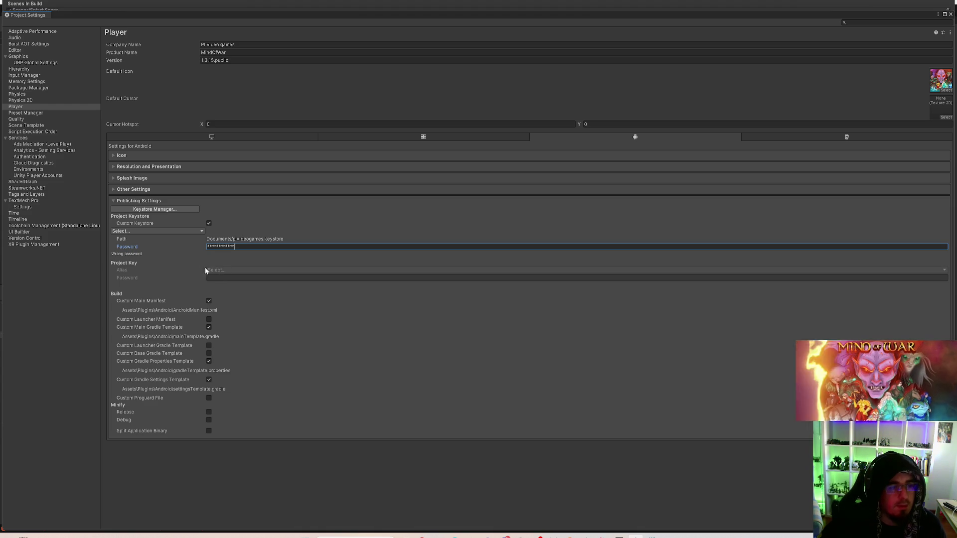
{"action": "left_click_drag", "start_coordinate": [230, 247], "coordinate": [140, 241]}
{"action": "key", "text": "BackSpace"}
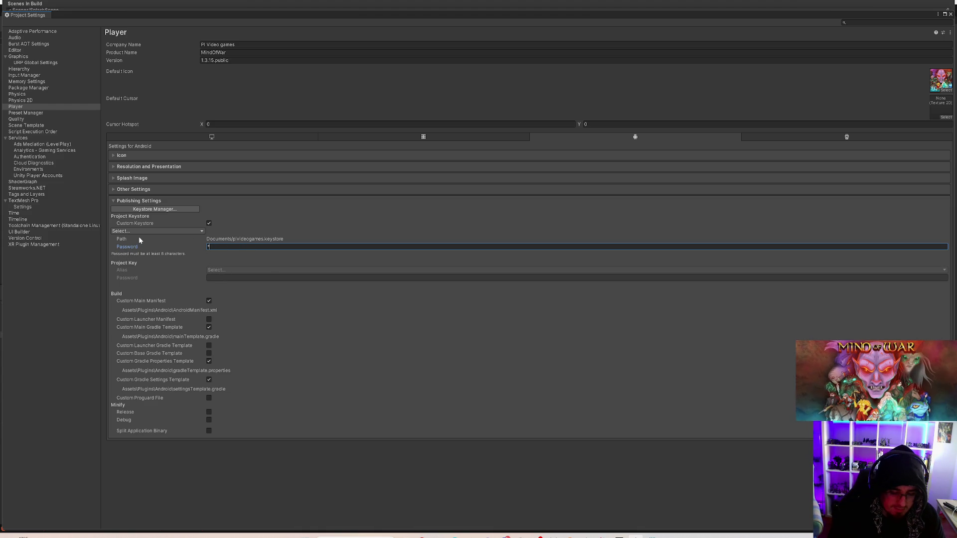
{"action": "type", "text": "***"}
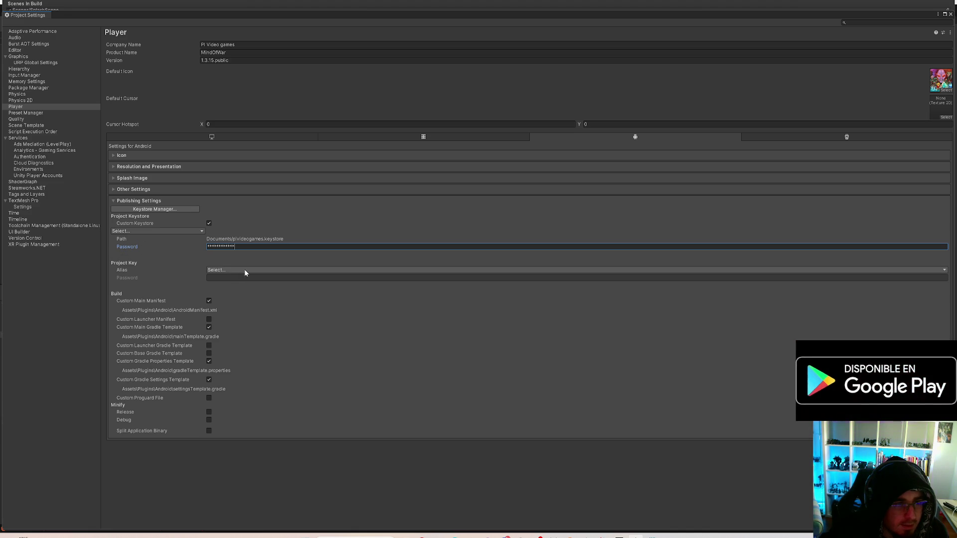
{"action": "left_click", "coordinate": [231, 270]}
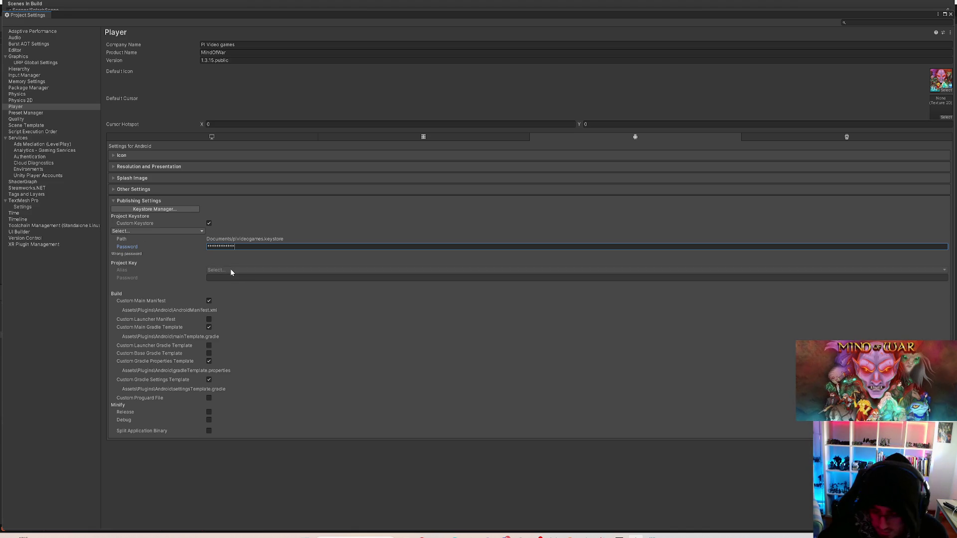
{"action": "left_click_drag", "start_coordinate": [253, 248], "coordinate": [152, 241]}
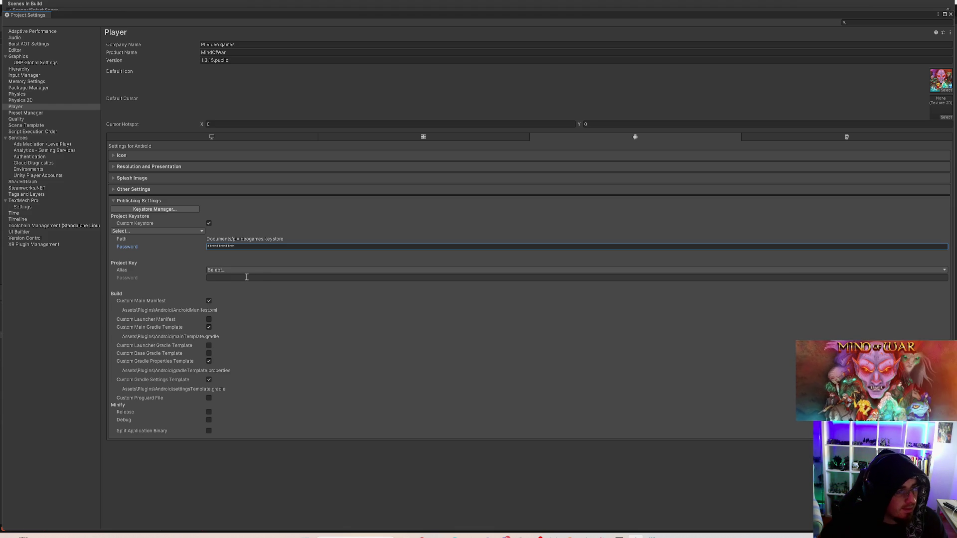
Choose the pivideogameskey alias and enter the key password.
{"action": "left_click", "coordinate": [259, 270]}
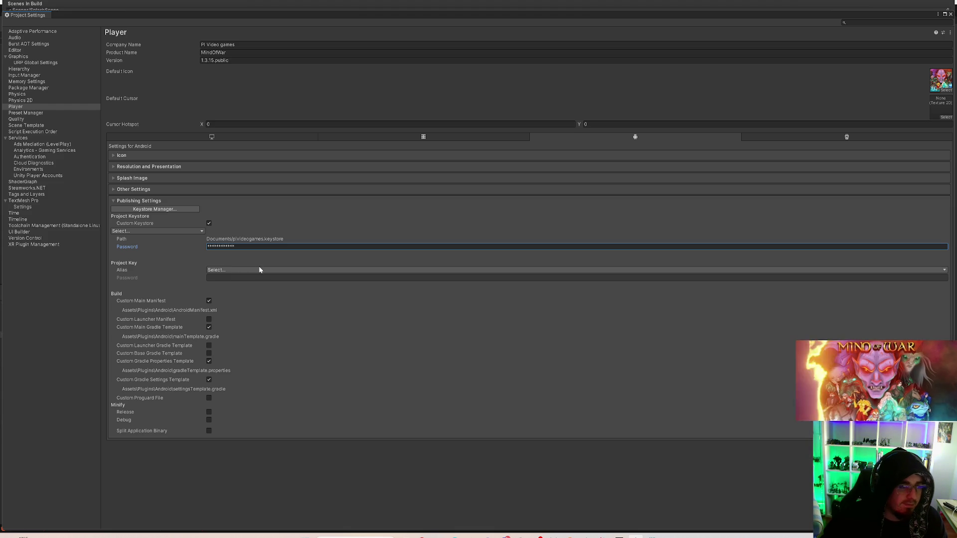
{"action": "left_click", "coordinate": [264, 262]}
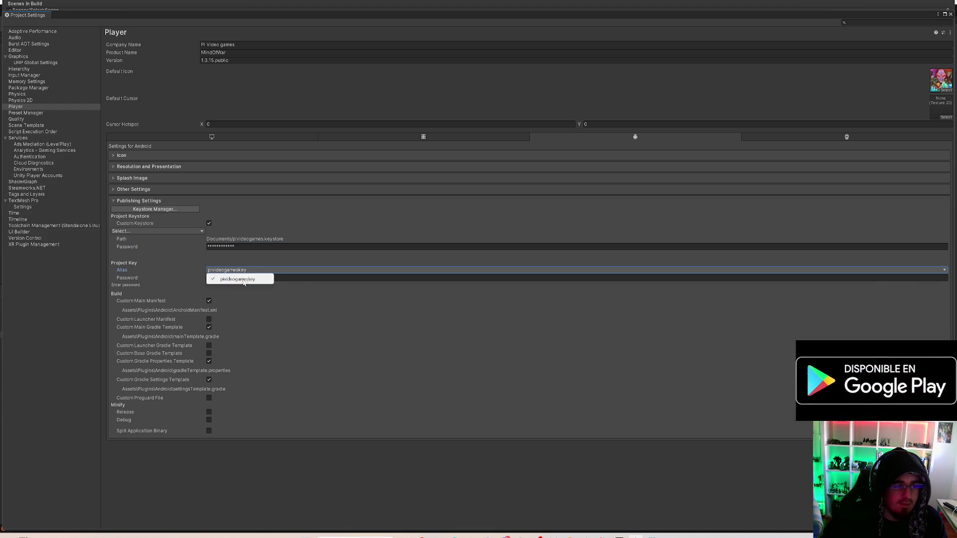
{"action": "left_click", "coordinate": [326, 282]}
{"action": "left_click", "coordinate": [330, 279]}
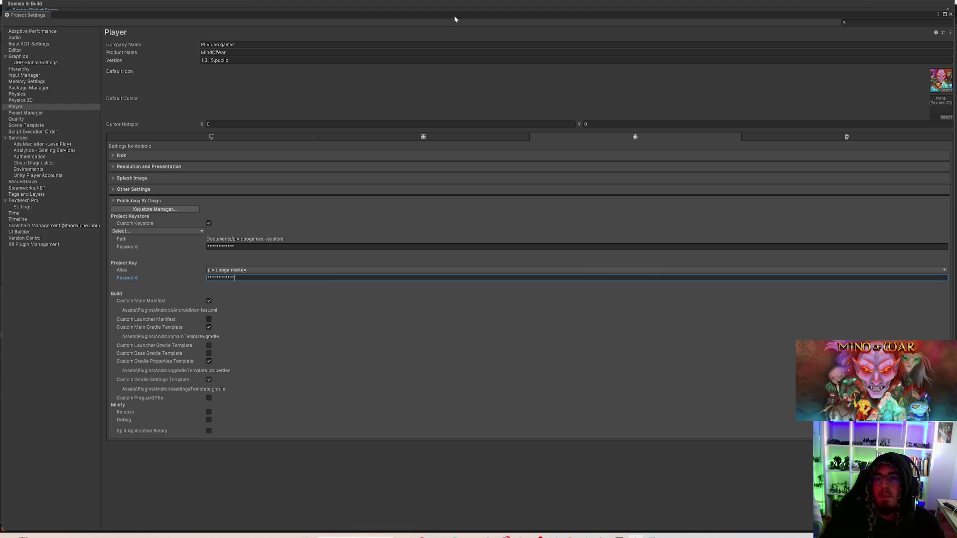
{"action": "left_click", "coordinate": [215, 61]}
Change the version from 1.3.15 to 1.3.16.
{"action": "left_click", "coordinate": [215, 61]}
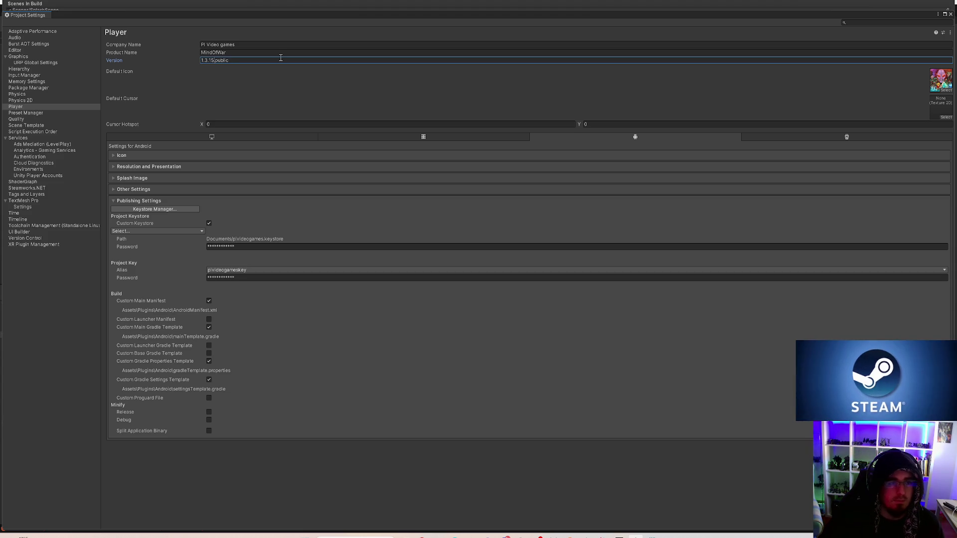
{"action": "key", "text": "BackSpace"}
{"action": "type", "text": "6"}
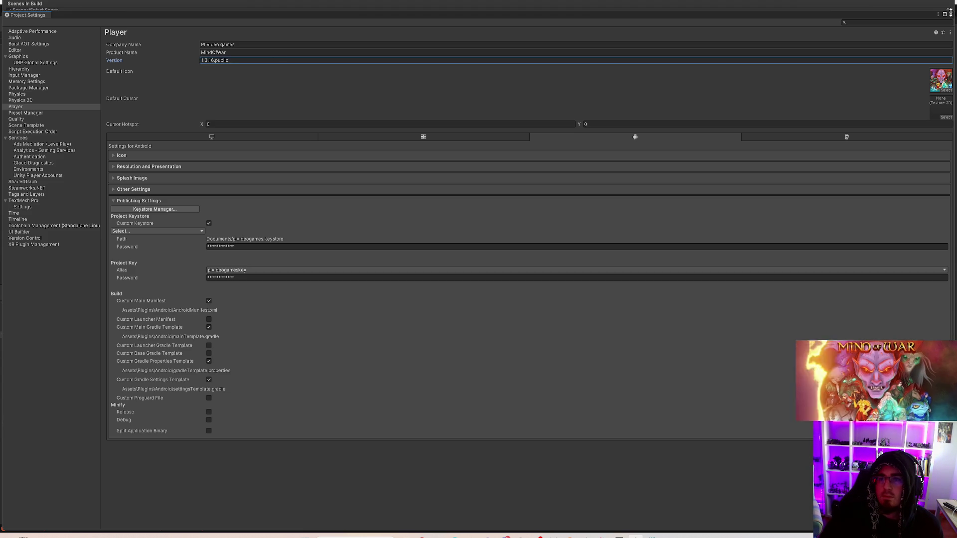
In Other Settings, set Target API Level to Android 16.0 (API level 36).
{"action": "left_click", "coordinate": [133, 200]}
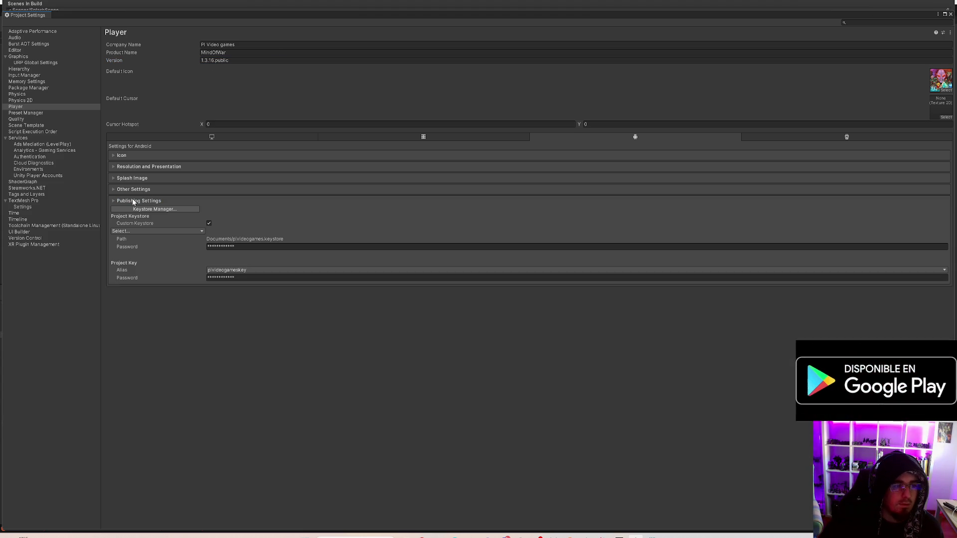
{"action": "left_click", "coordinate": [136, 190]}
{"action": "scroll", "coordinate": [165, 218], "scroll_direction": "down", "scroll_amount": 5}
{"action": "left_click", "coordinate": [232, 417]}
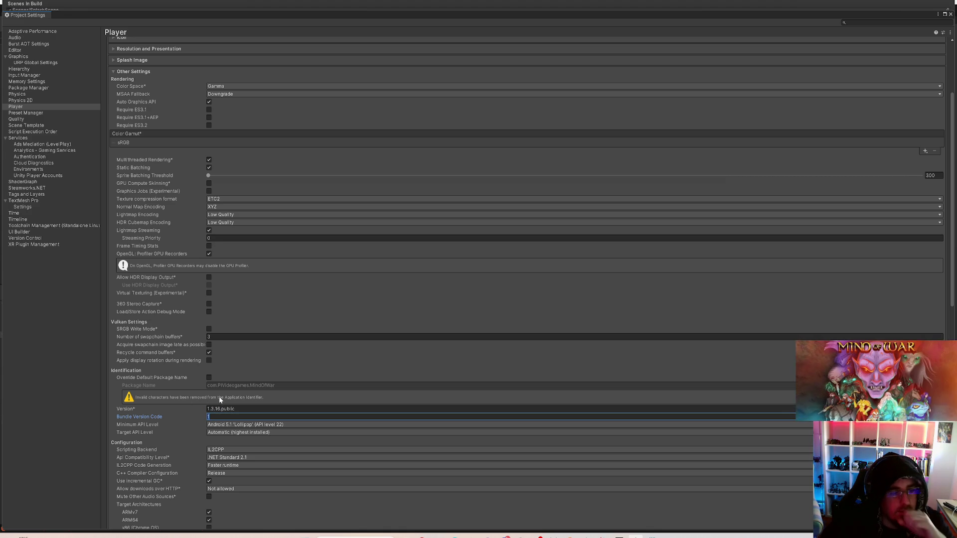
{"action": "scroll", "coordinate": [320, 449], "scroll_direction": "down", "scroll_amount": 4}
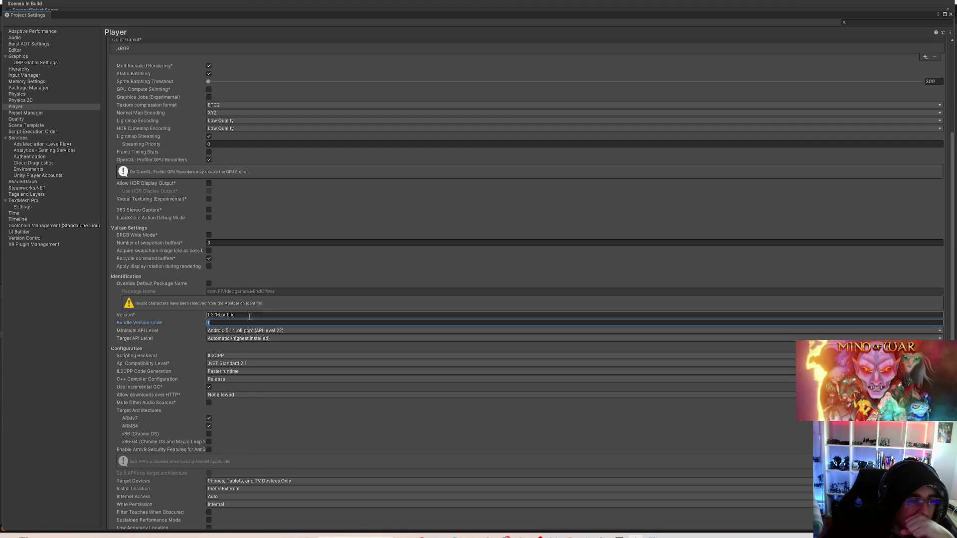
{"action": "left_click", "coordinate": [247, 339]}
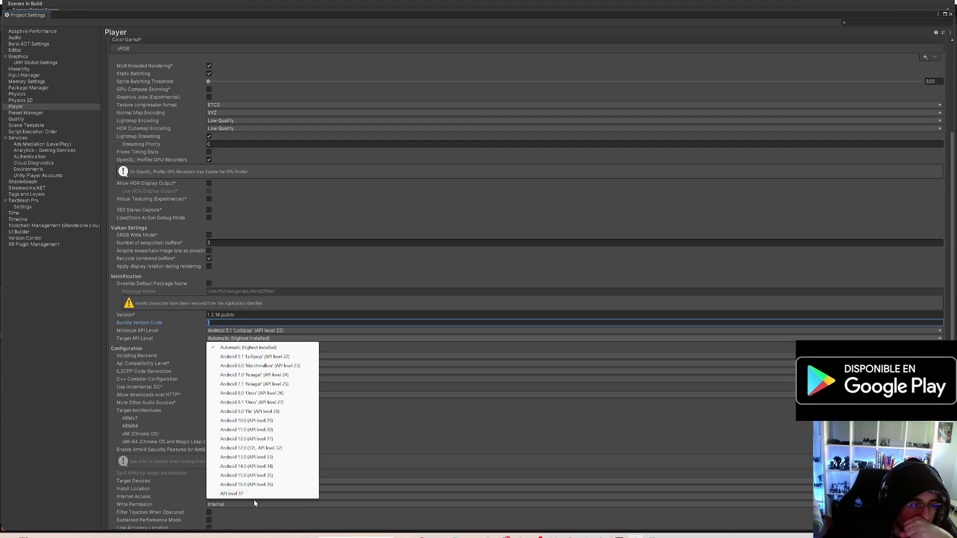
{"action": "left_click", "coordinate": [249, 485]}
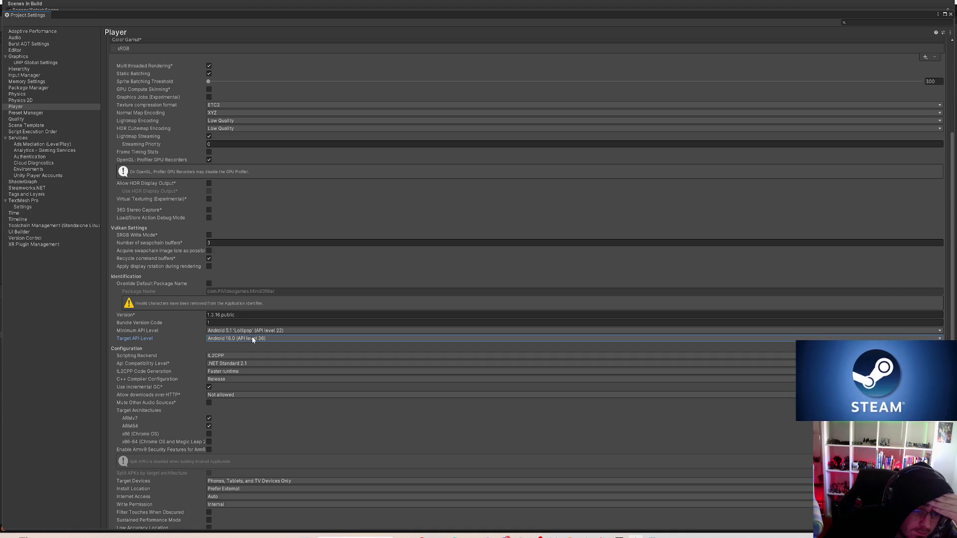
{"action": "scroll", "coordinate": [252, 337], "scroll_direction": "down", "scroll_amount": 5}
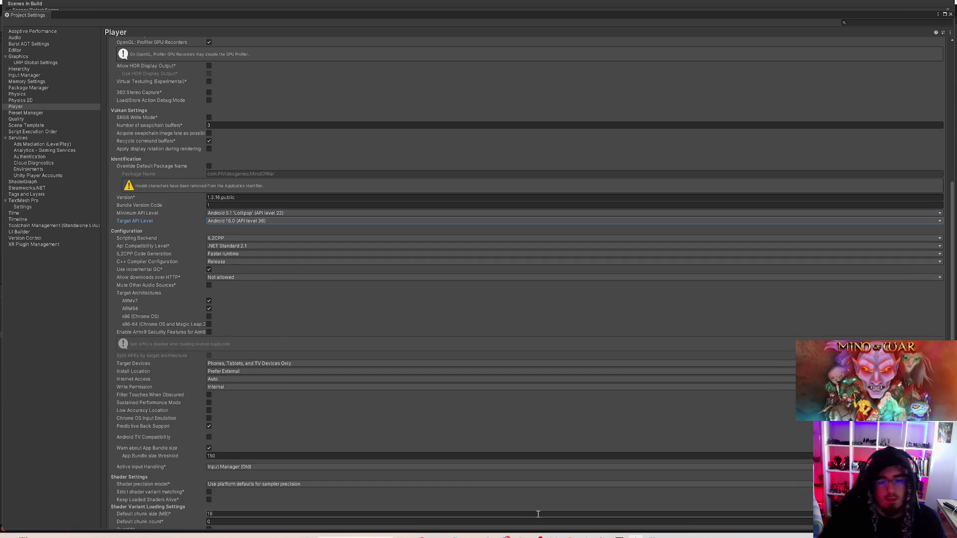
{"action": "key", "text": "alt+Tab"}
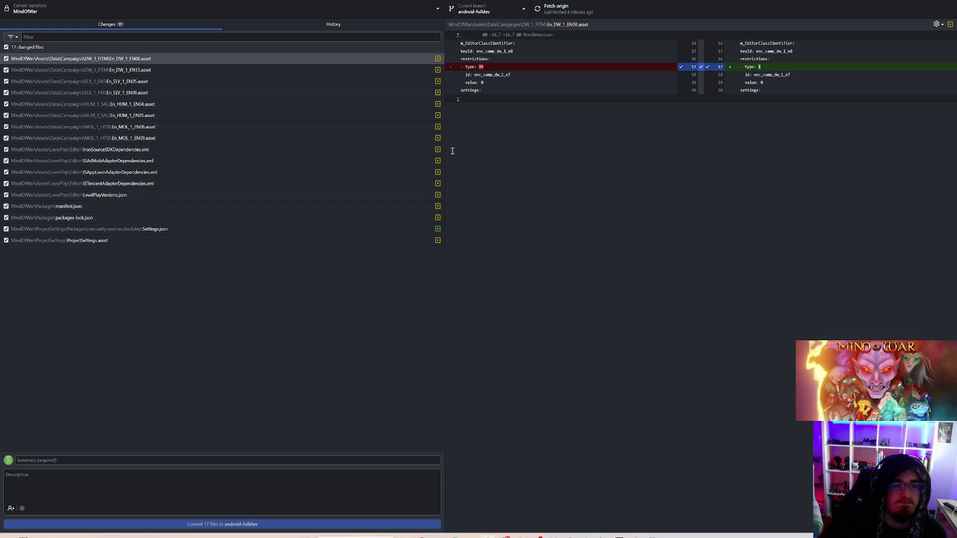
Review the current ProjectSettings.asset changes in the diff view.
{"action": "left_click", "coordinate": [98, 241]}
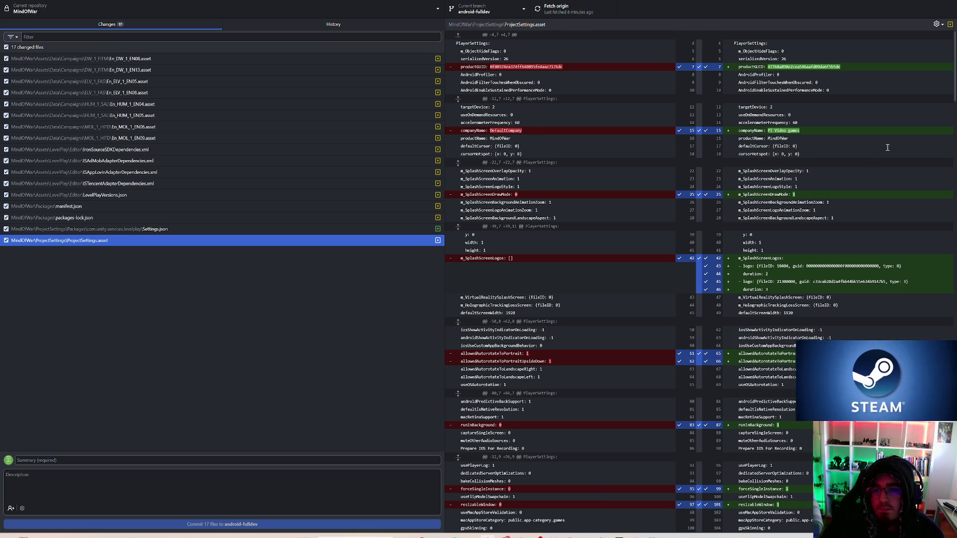
{"action": "scroll", "coordinate": [844, 166], "scroll_direction": "down", "scroll_amount": 3}
{"action": "scroll", "coordinate": [845, 166], "scroll_direction": "down", "scroll_amount": 6}
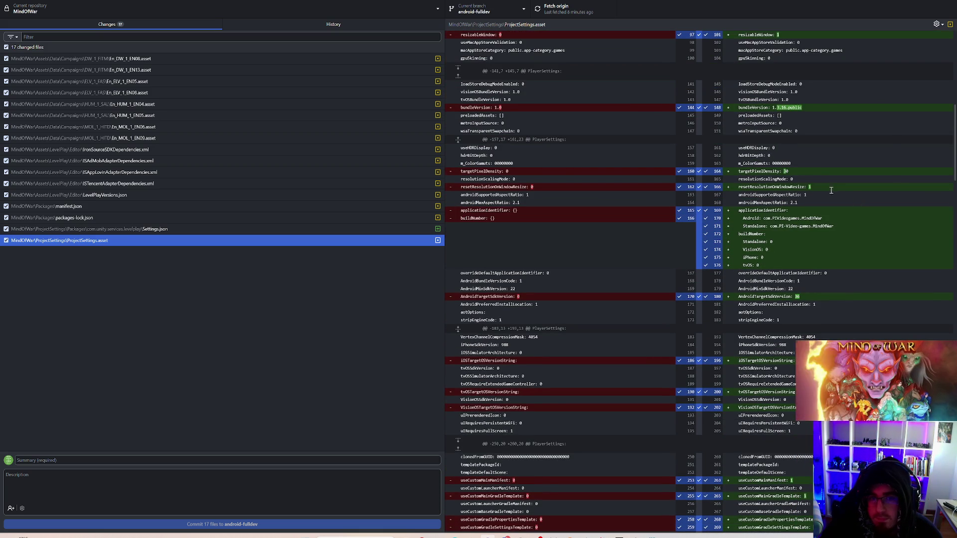
{"action": "scroll", "coordinate": [833, 307], "scroll_direction": "down", "scroll_amount": 3}
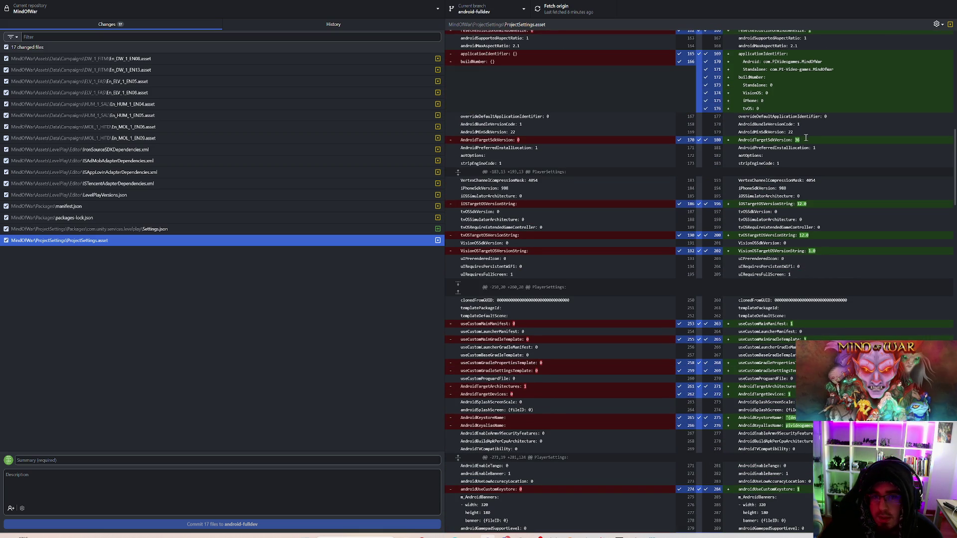
{"action": "left_click", "coordinate": [782, 140]}
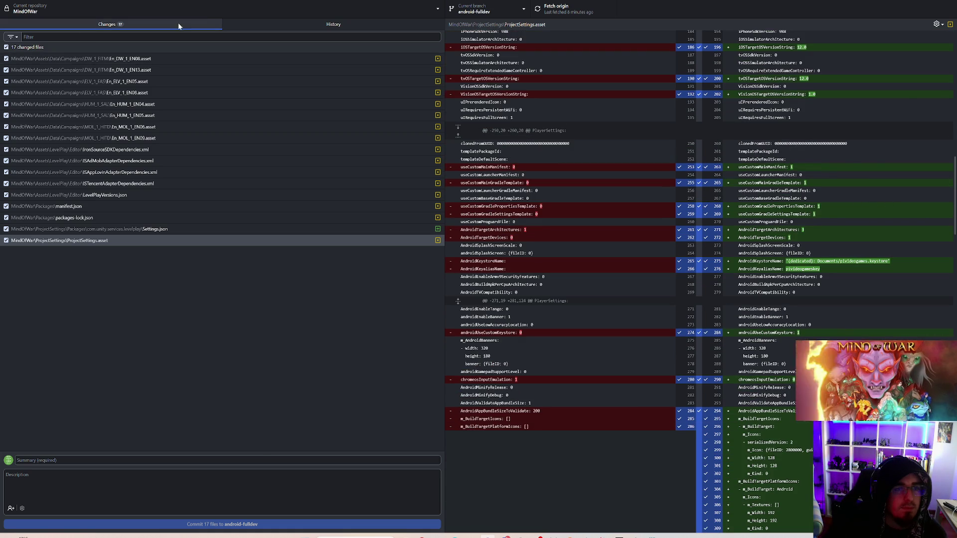
Open the merge commit in History and scroll its ProjectSettings.asset diff.
{"action": "left_click", "coordinate": [282, 22]}
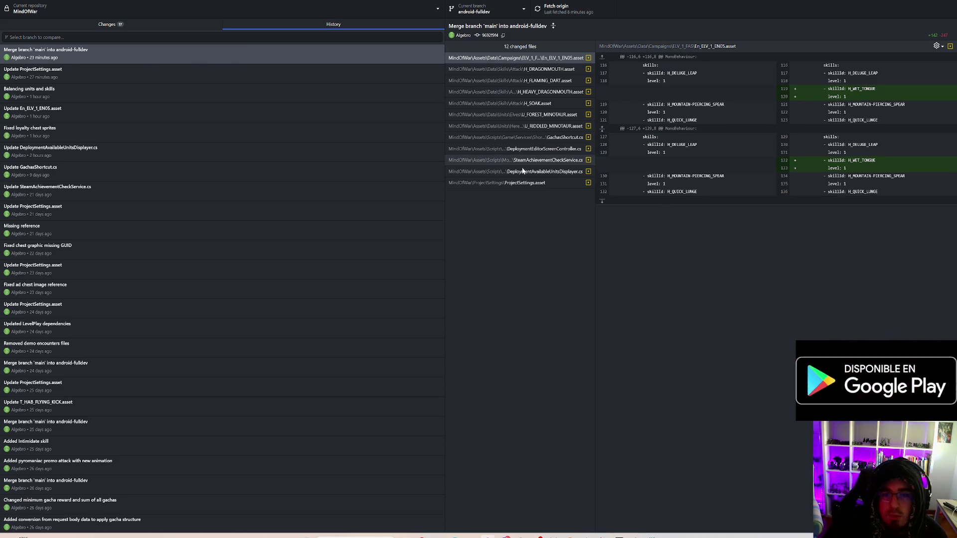
{"action": "left_click", "coordinate": [514, 183]}
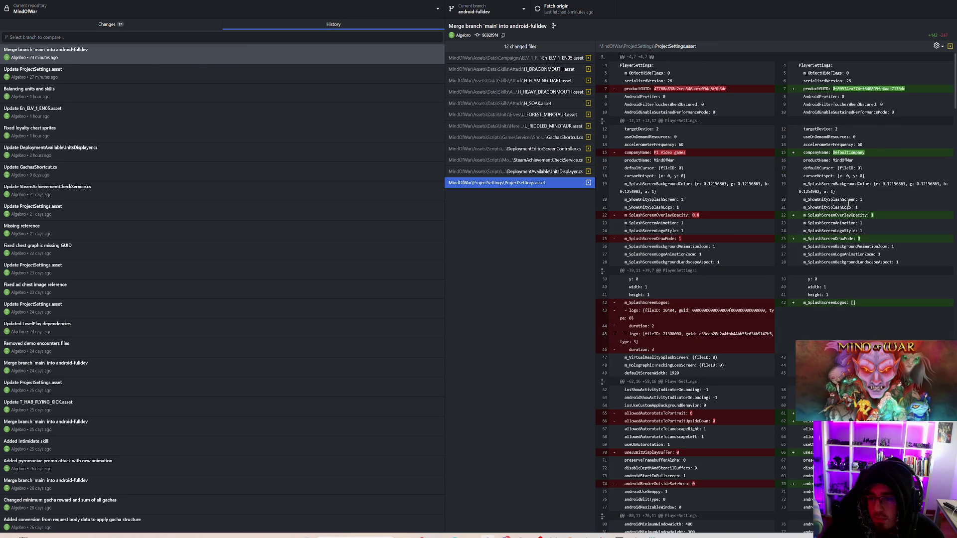
{"action": "scroll", "coordinate": [847, 206], "scroll_direction": "down", "scroll_amount": 4}
{"action": "scroll", "coordinate": [905, 213], "scroll_direction": "down", "scroll_amount": 4}
{"action": "scroll", "coordinate": [905, 213], "scroll_direction": "down", "scroll_amount": 10}
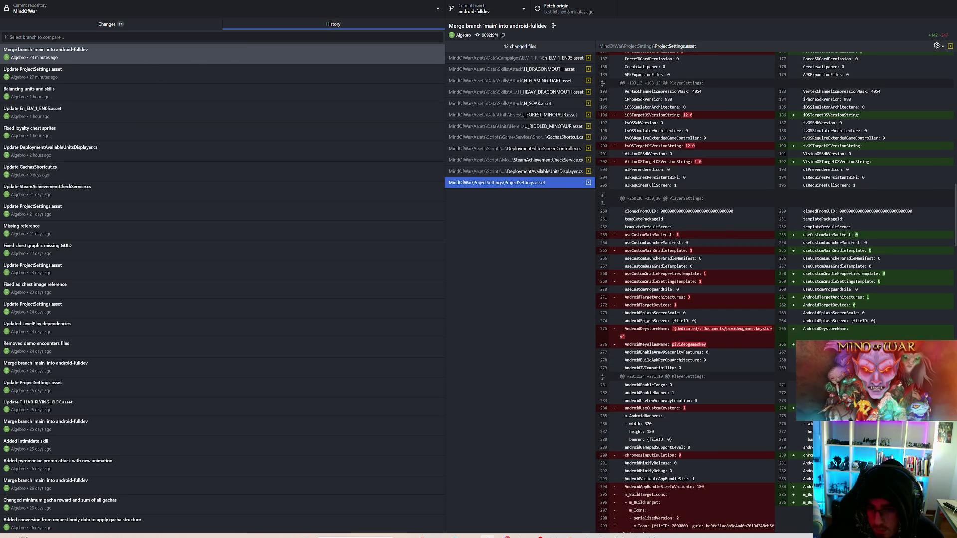
{"action": "scroll", "coordinate": [648, 327], "scroll_direction": "down", "scroll_amount": 1}
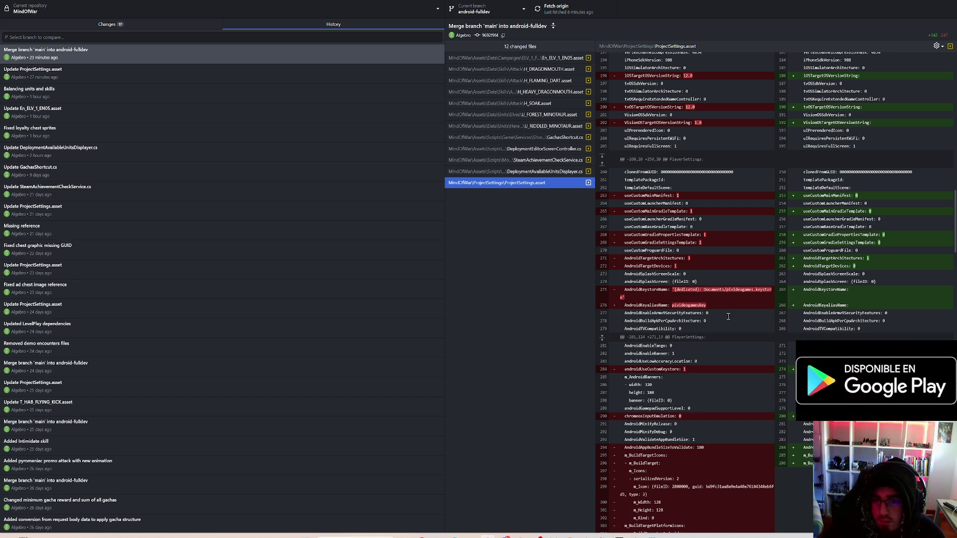
{"action": "scroll", "coordinate": [729, 317], "scroll_direction": "down", "scroll_amount": 1}
{"action": "scroll", "coordinate": [725, 320], "scroll_direction": "up", "scroll_amount": 2}
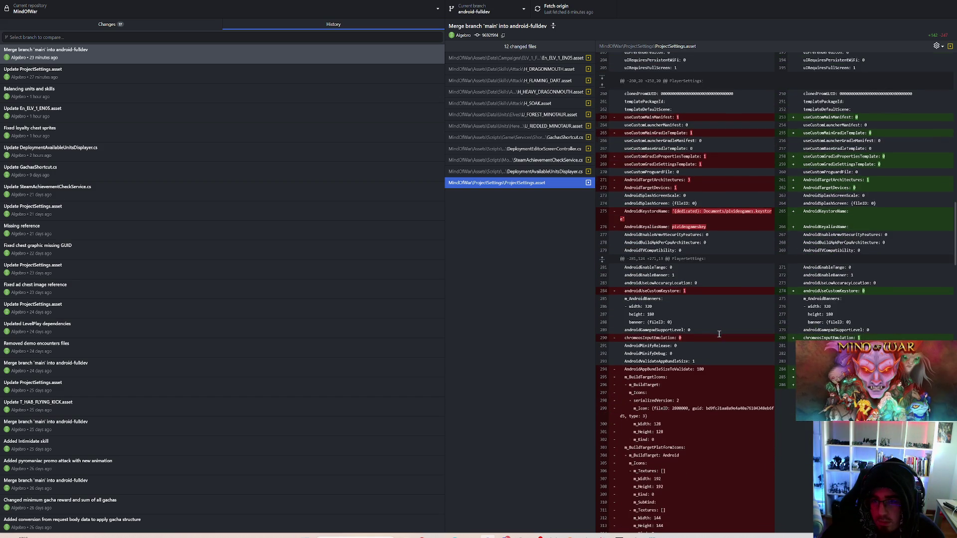
{"action": "scroll", "coordinate": [719, 335], "scroll_direction": "up", "scroll_amount": 2}
Check the AndroidTargetDevices value and the removed 10.13.0 OS version line.
{"action": "left_click_drag", "start_coordinate": [666, 345], "coordinate": [697, 344]}
{"action": "left_click", "coordinate": [691, 338]}
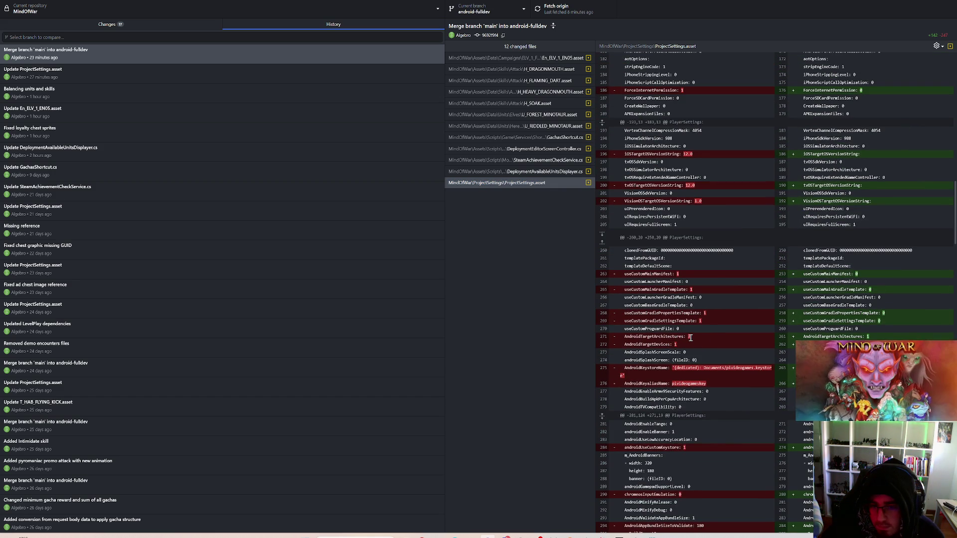
{"action": "scroll", "coordinate": [690, 338], "scroll_direction": "down", "scroll_amount": 5}
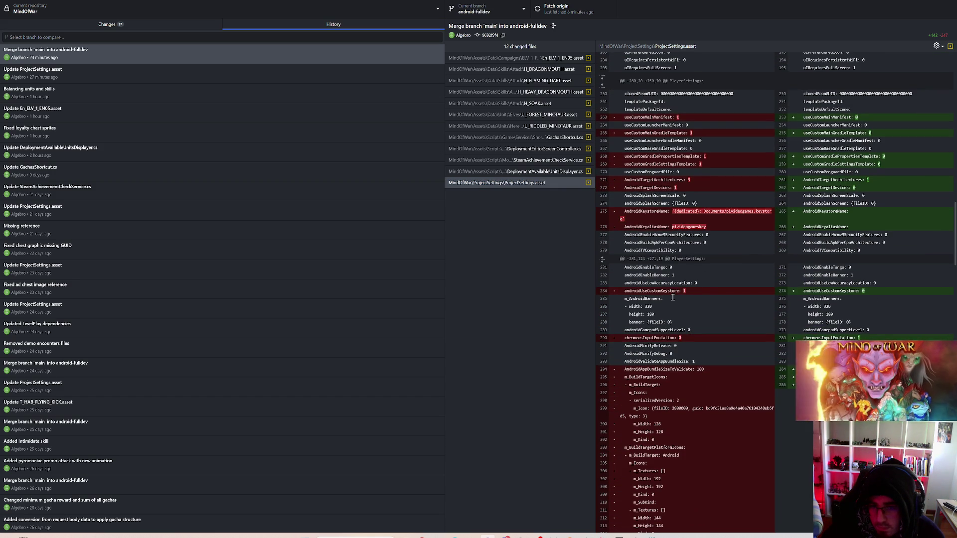
{"action": "scroll", "coordinate": [673, 298], "scroll_direction": "down", "scroll_amount": 15}
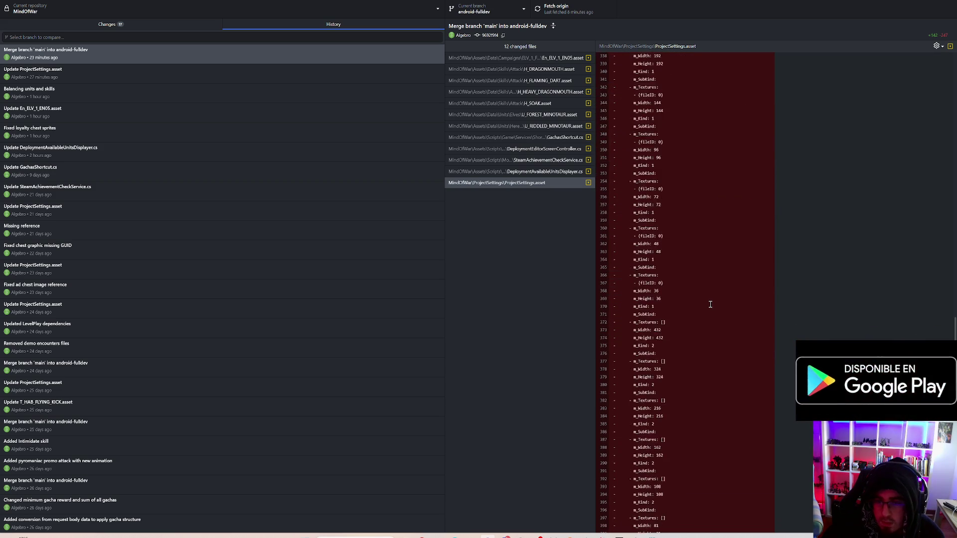
{"action": "scroll", "coordinate": [711, 304], "scroll_direction": "down", "scroll_amount": 15}
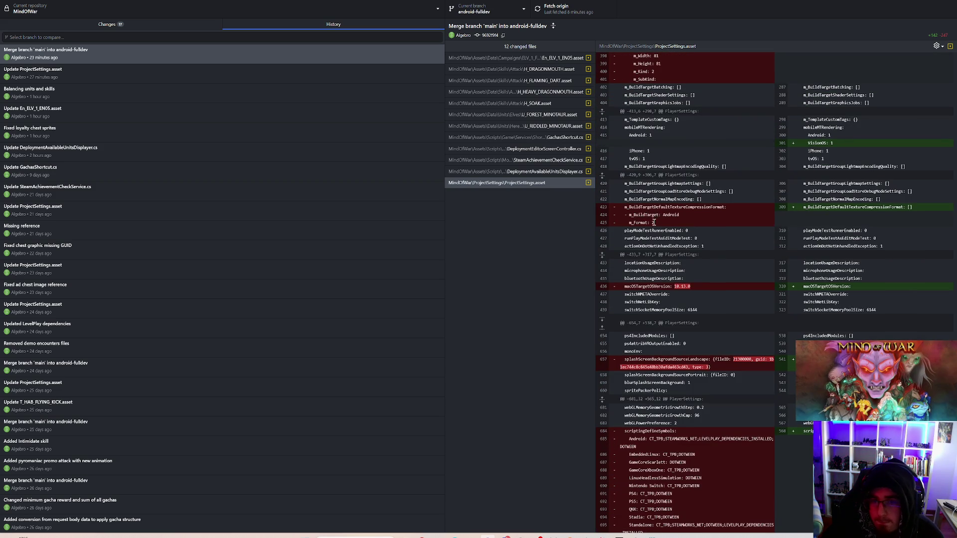
{"action": "left_click_drag", "start_coordinate": [644, 288], "coordinate": [698, 285]}
{"action": "left_click", "coordinate": [706, 285]}
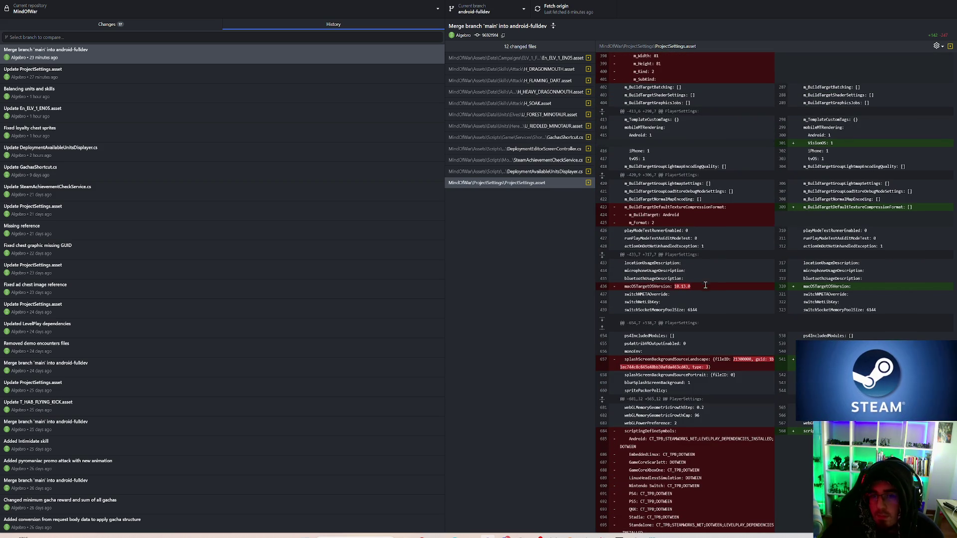
{"action": "scroll", "coordinate": [693, 283], "scroll_direction": "down", "scroll_amount": 5}
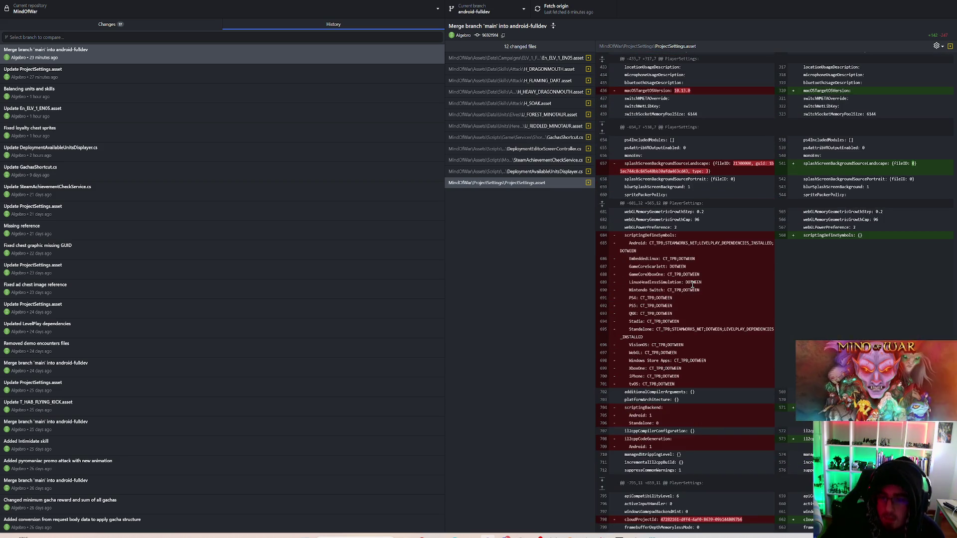
{"action": "scroll", "coordinate": [698, 314], "scroll_direction": "up", "scroll_amount": 5}
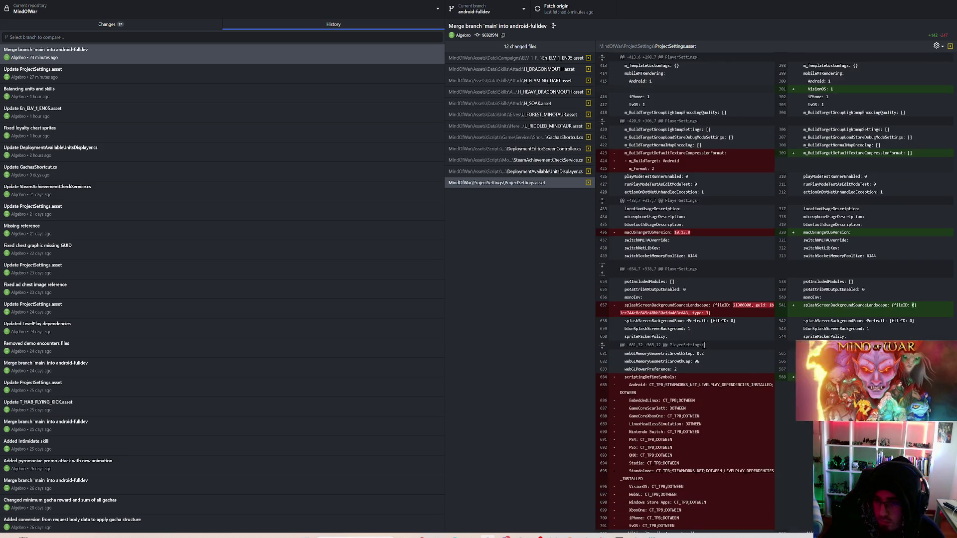
{"action": "scroll", "coordinate": [705, 349], "scroll_direction": "up", "scroll_amount": 15}
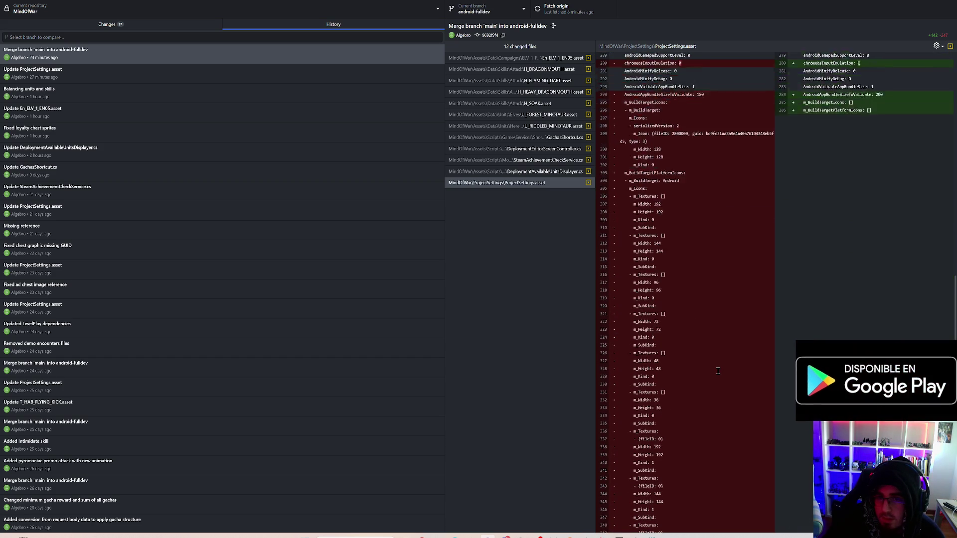
{"action": "scroll", "coordinate": [718, 371], "scroll_direction": "up", "scroll_amount": 10}
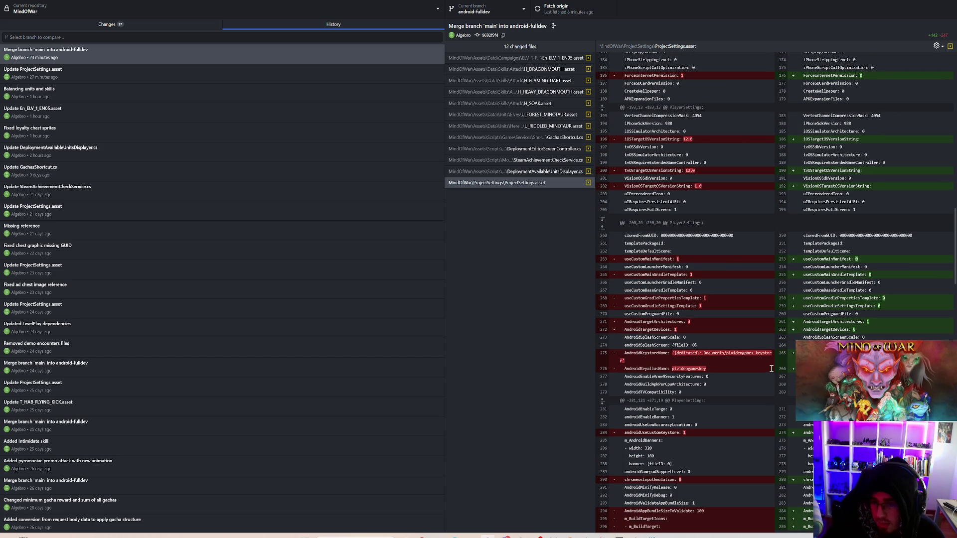
{"action": "scroll", "coordinate": [765, 367], "scroll_direction": "up", "scroll_amount": 5}
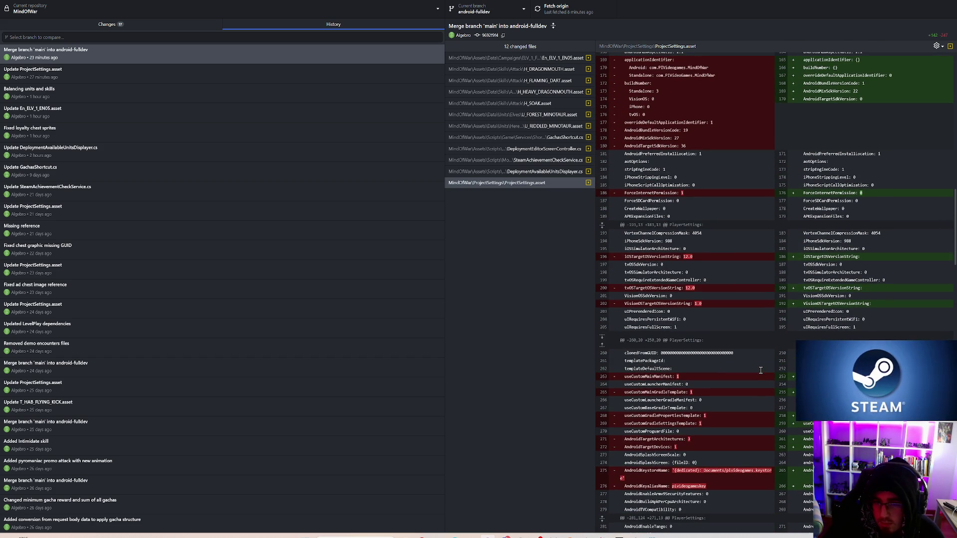
Locate the iOS and tvOS 12.0 targets, AndroidTargetSdkVersion 36 and AndroidBundleVersionCode 19.
{"action": "double_click", "coordinate": [686, 256]}
{"action": "double_click", "coordinate": [690, 287]}
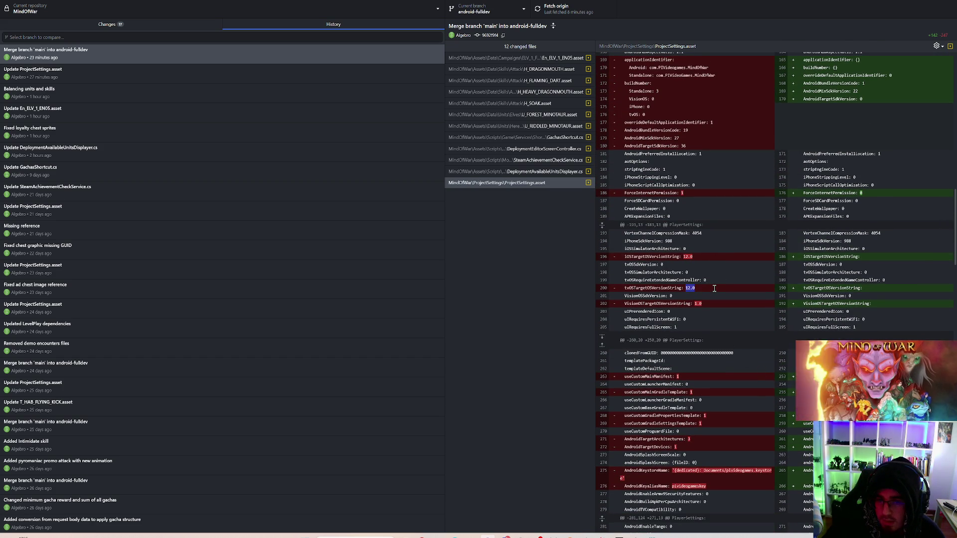
{"action": "scroll", "coordinate": [714, 288], "scroll_direction": "up", "scroll_amount": 3}
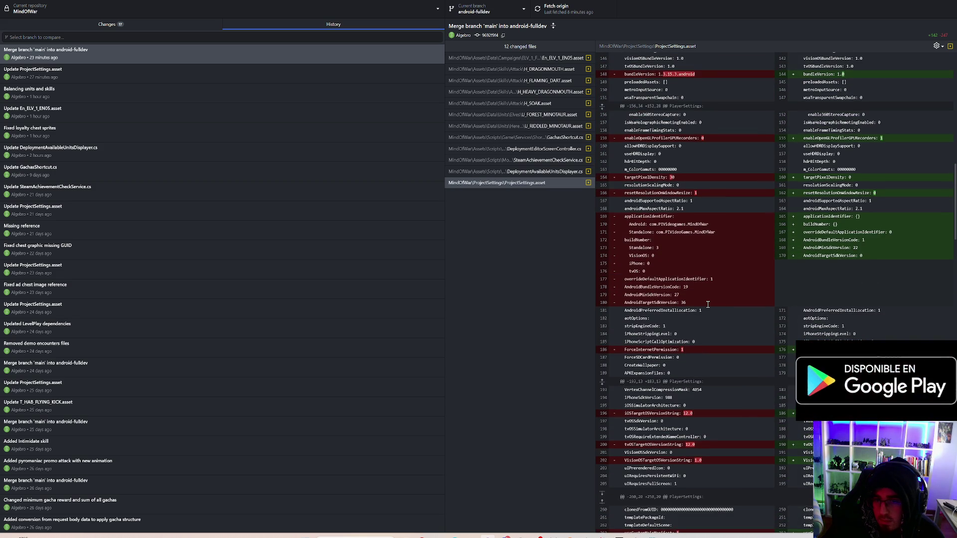
{"action": "left_click_drag", "start_coordinate": [702, 303], "coordinate": [624, 296]}
{"action": "left_click_drag", "start_coordinate": [704, 288], "coordinate": [620, 288]}
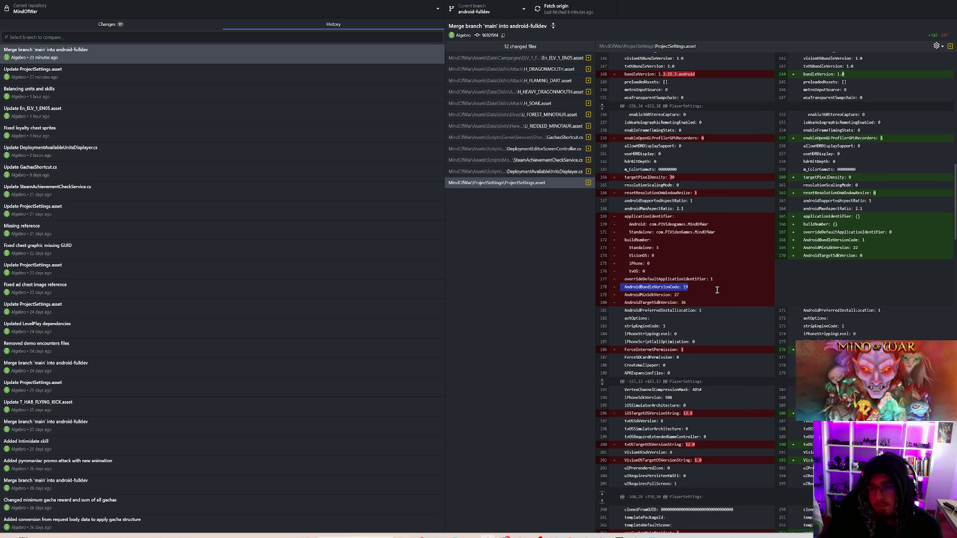
{"action": "mouse_move", "coordinate": [653, 287]}
{"action": "left_mouse_down"}
{"action": "mouse_move", "coordinate": [715, 286]}
{"action": "mouse_move", "coordinate": [687, 304]}
{"action": "left_mouse_up"}
{"action": "left_click", "coordinate": [744, 265]}
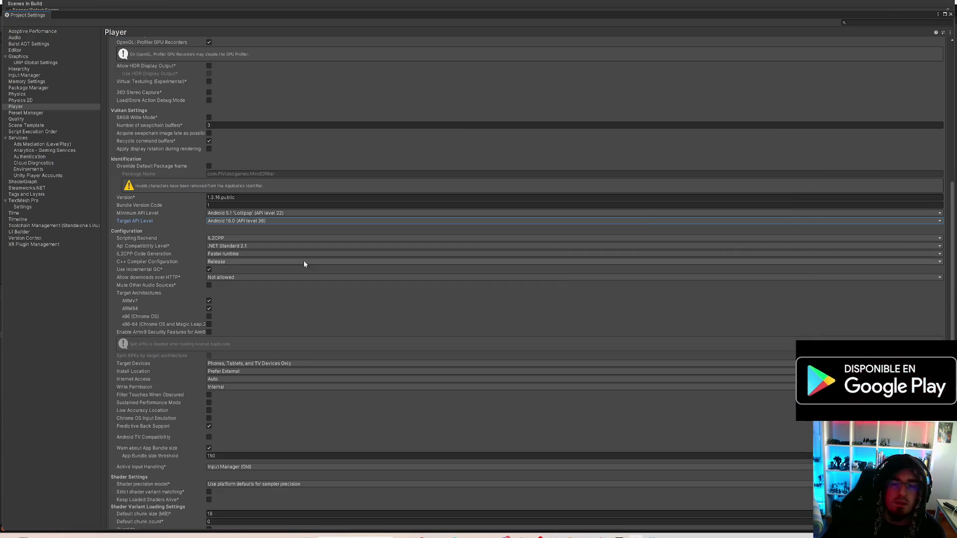
Set Bundle Version Code to 20 and Minimum API Level to Android 8.1 'Oreo' (API 27), then close Project Settings.
{"action": "left_click", "coordinate": [239, 205]}
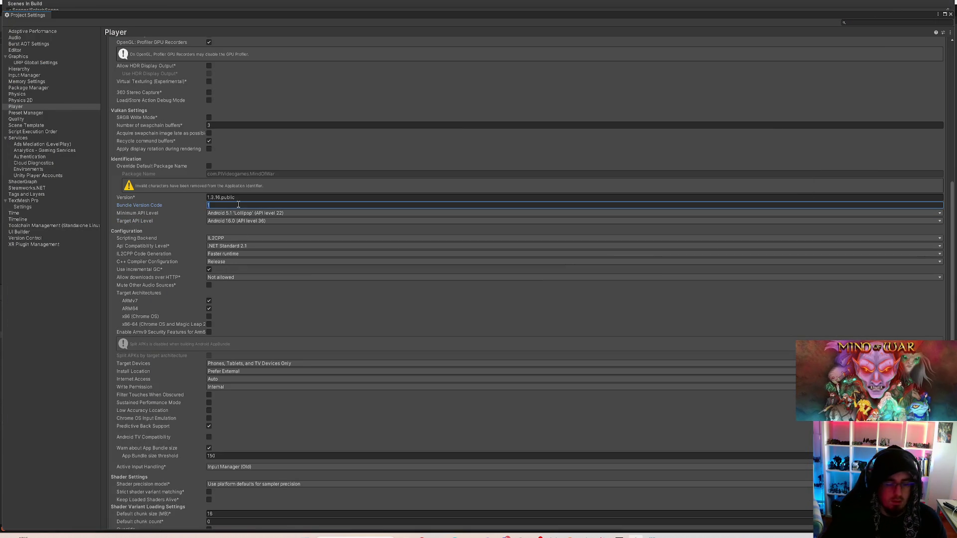
{"action": "type", "text": "20"}
{"action": "left_click", "coordinate": [280, 213]}
{"action": "left_click", "coordinate": [300, 268]}
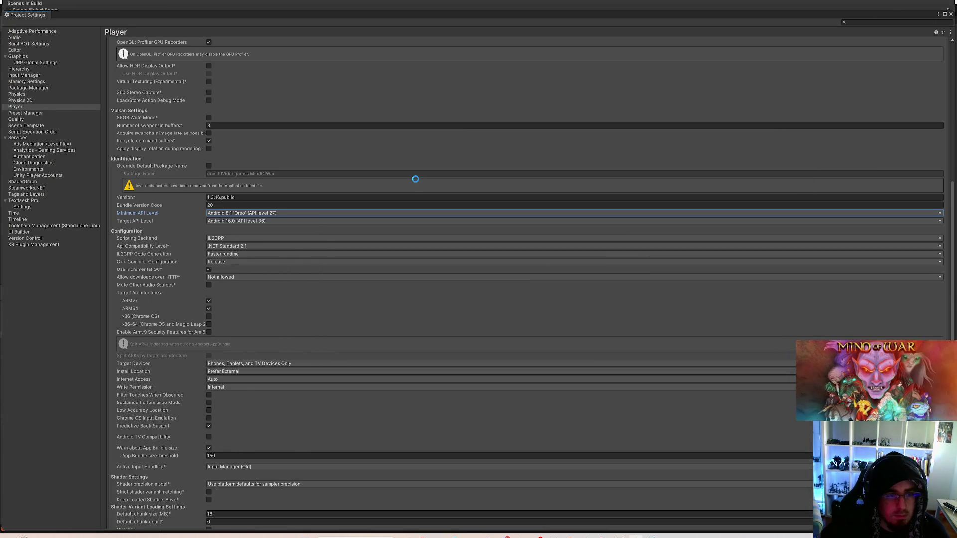
{"action": "left_click", "coordinate": [276, 197]}
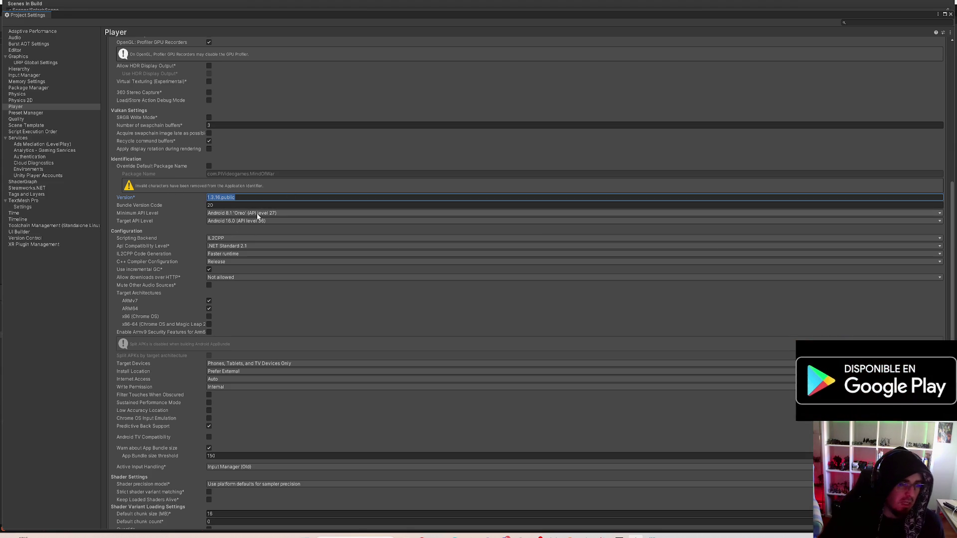
{"action": "left_click", "coordinate": [951, 14]}
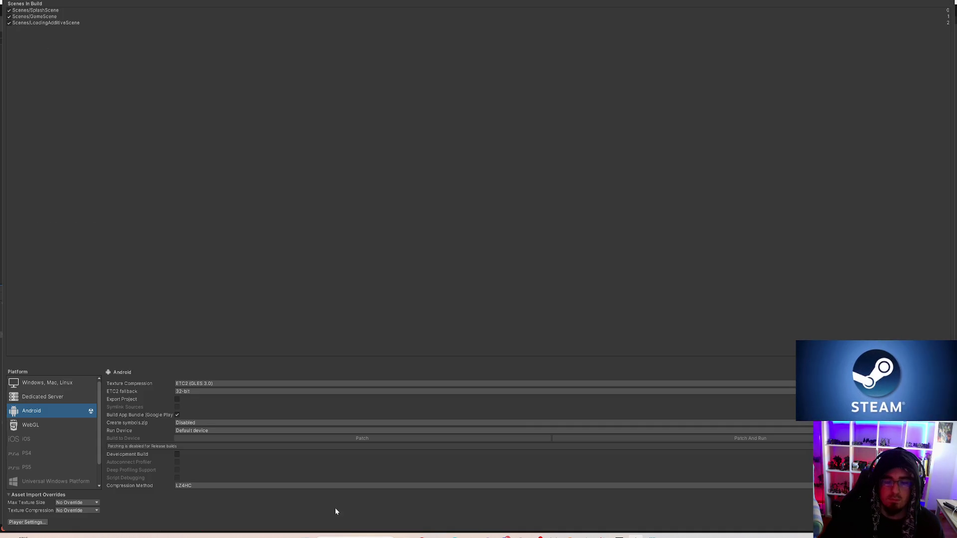
Return to the main editor showing GameScene and bring up the Window menu.
{"action": "mouse_move", "coordinate": [422, 536]}
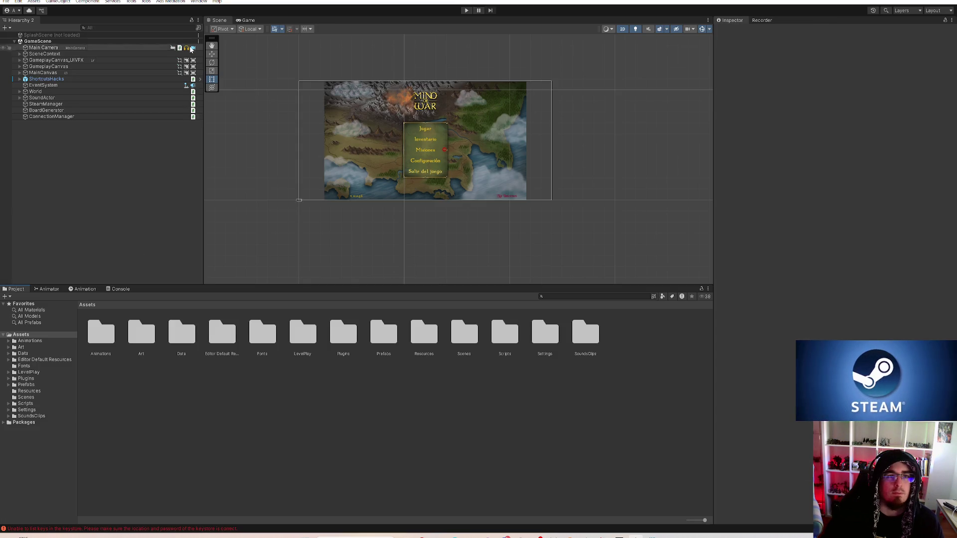
{"action": "left_click", "coordinate": [199, 2]}
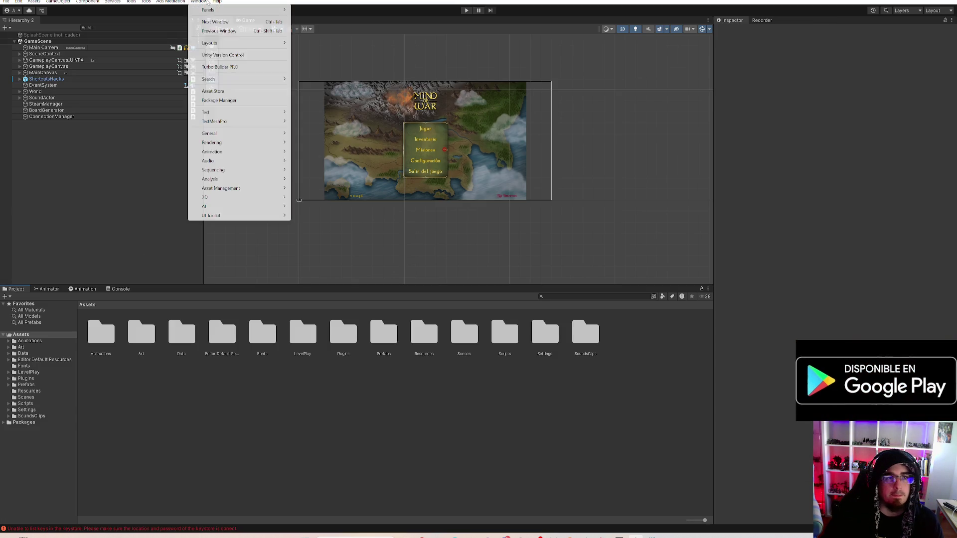
Dismiss Turbo Builder PRO without a Linux build, then build for Android from Build Settings.
{"action": "left_click", "coordinate": [255, 67]}
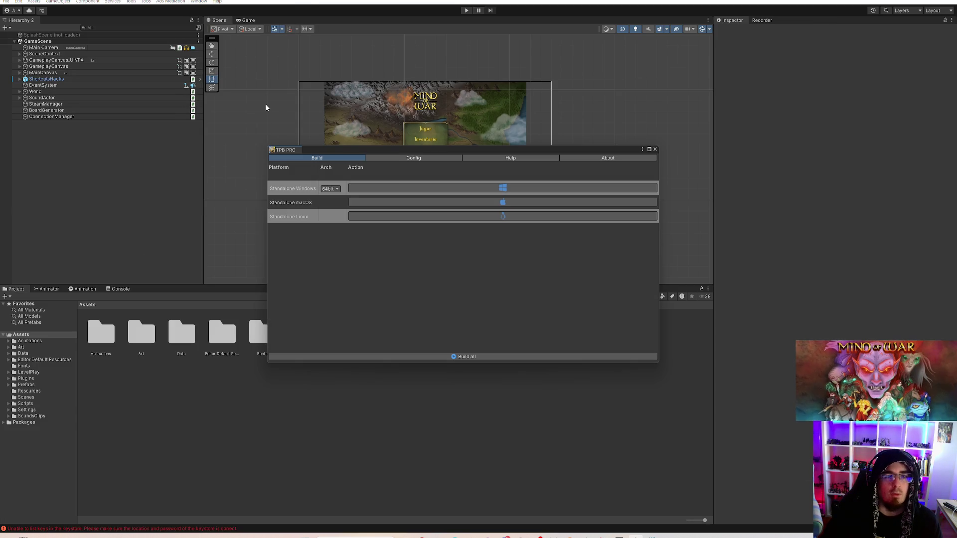
{"action": "left_click", "coordinate": [477, 217]}
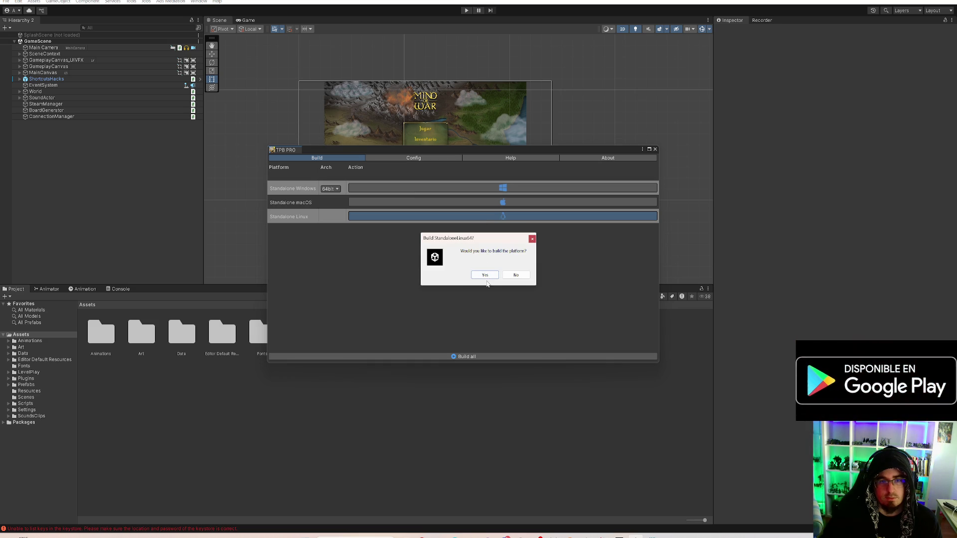
{"action": "left_click", "coordinate": [527, 274]}
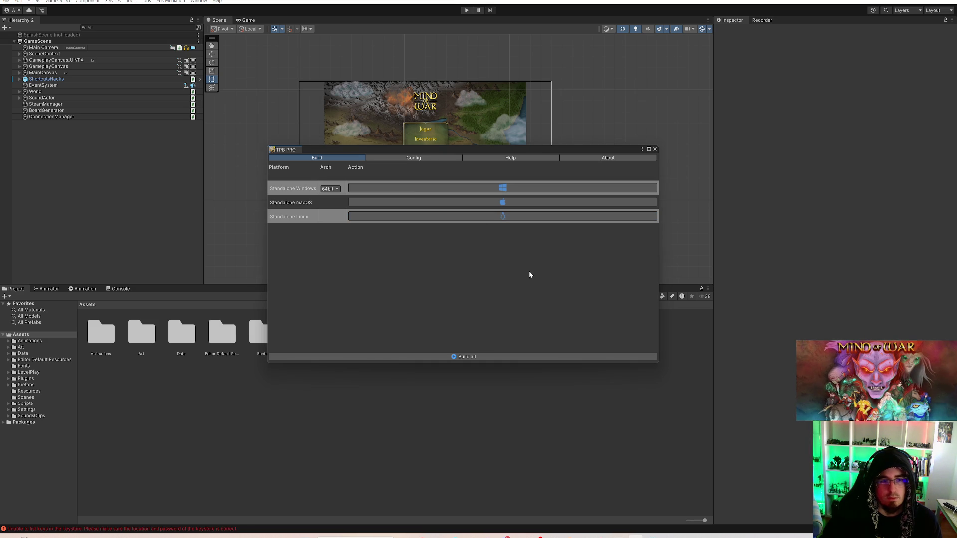
{"action": "left_click", "coordinate": [655, 149]}
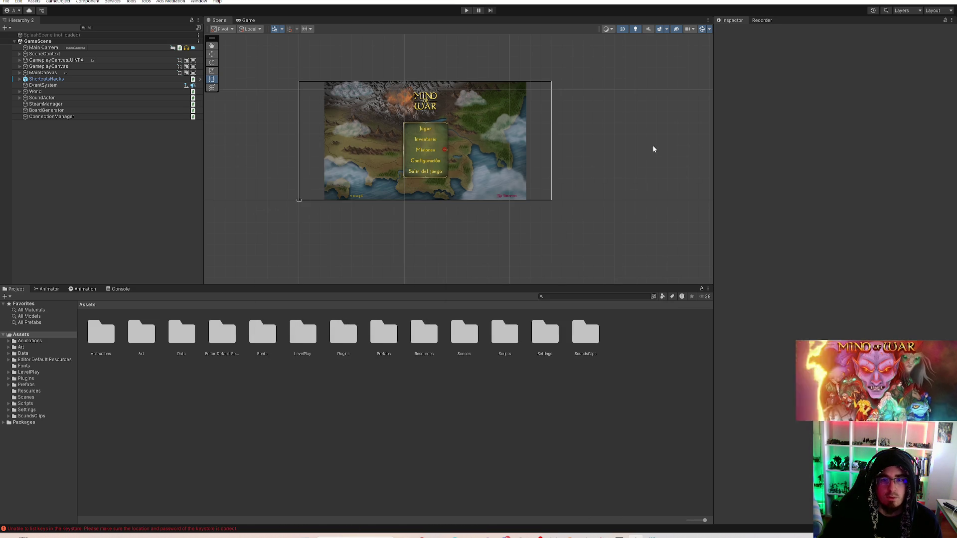
{"action": "left_click", "coordinate": [7, 2]}
{"action": "left_click", "coordinate": [30, 100]}
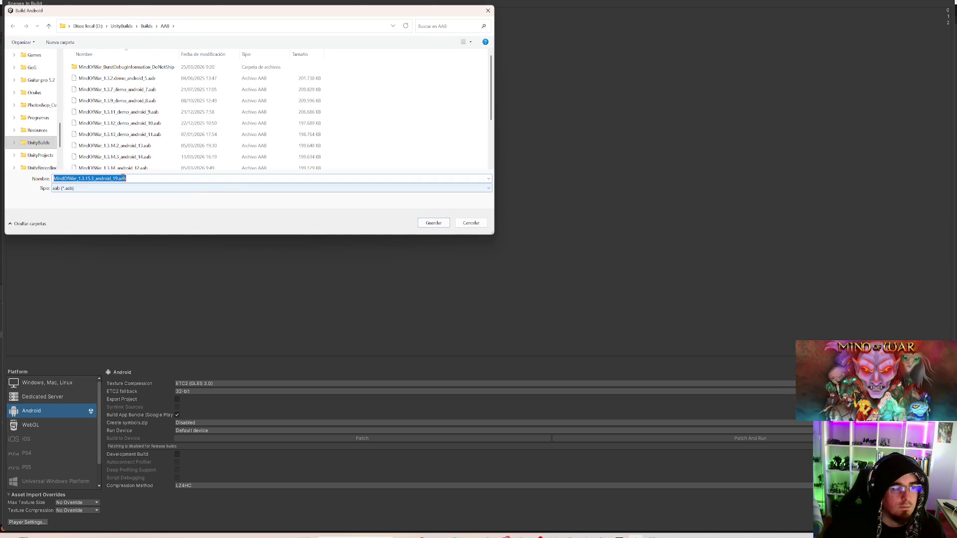
Name the bundle MindOfWar_1.3.16_android_20.aab and save it to start the build.
{"action": "left_click", "coordinate": [90, 178]}
{"action": "left_click_drag", "start_coordinate": [88, 178], "coordinate": [116, 179]}
{"action": "type", "text": "6"}
{"action": "type", "text": "2"}
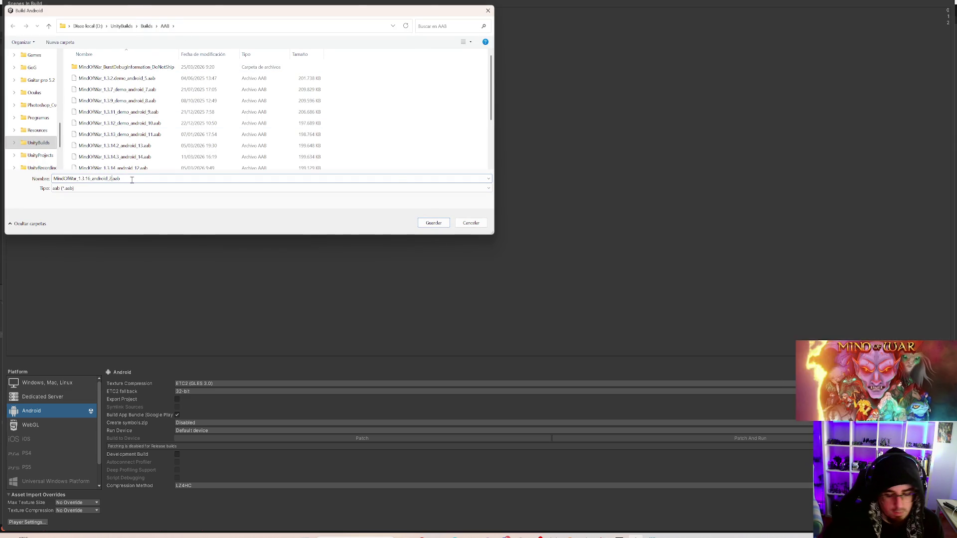
{"action": "type", "text": "0"}
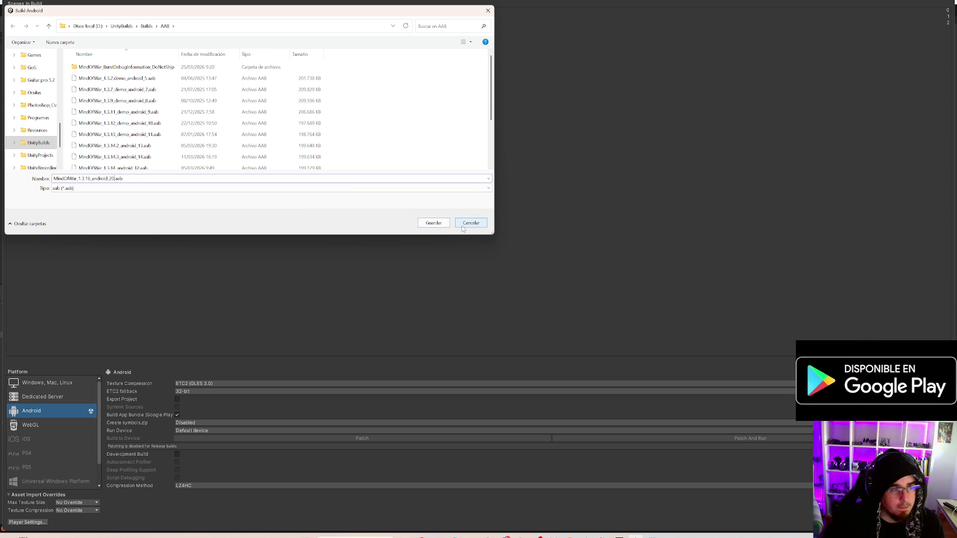
{"action": "left_click", "coordinate": [434, 223]}
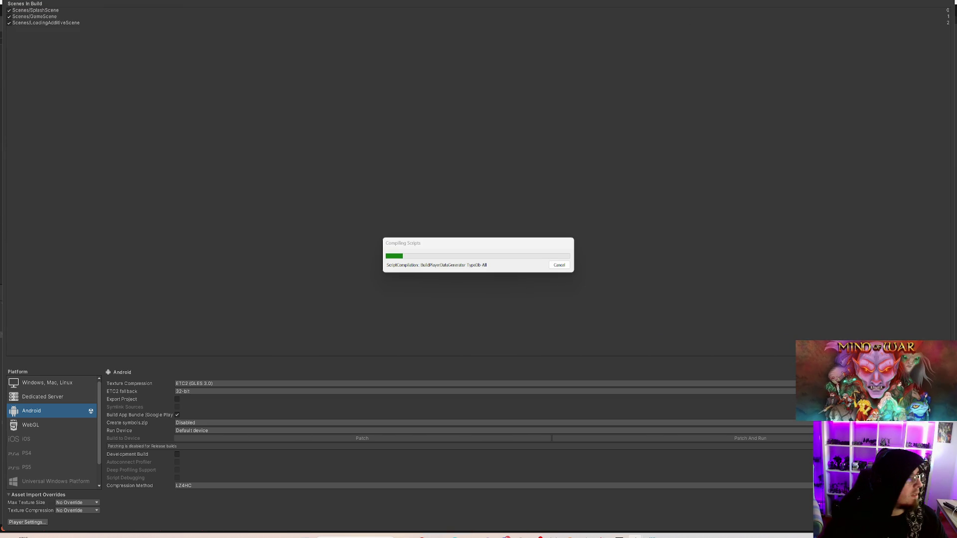